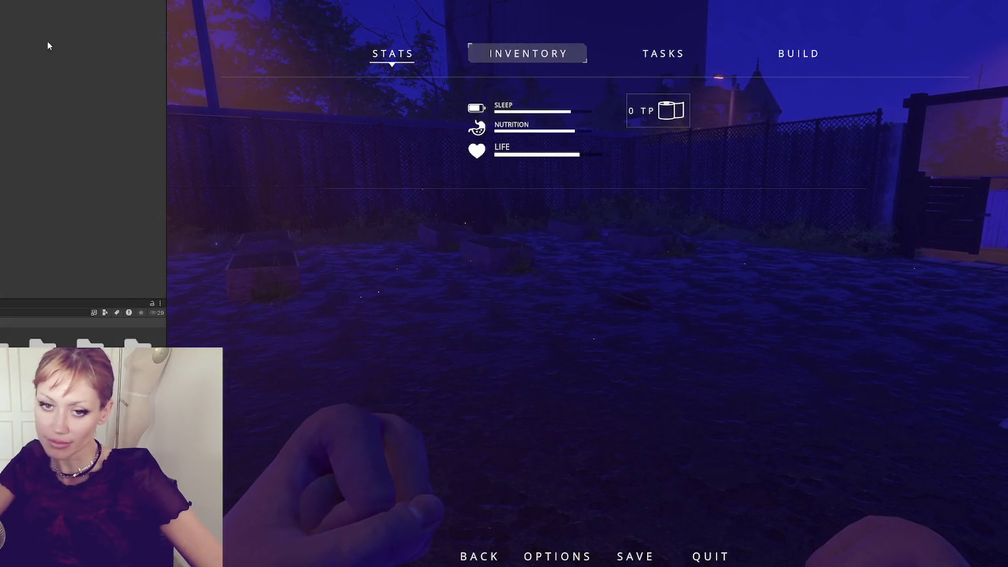
# - Exit Play mode (Ctrl+P) to get back to the Scene view of the fenced garden
pyautogui.hotkey('ctrl', 'p')
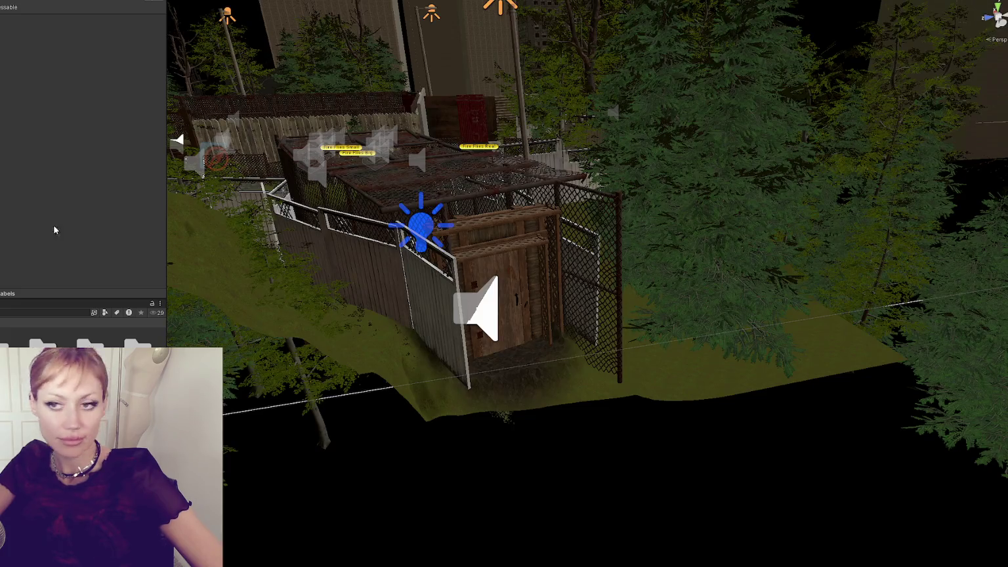
# - Set the wooden-door point light to 80000 lux, then open another scene, saving Home
pyautogui.click(419, 230)
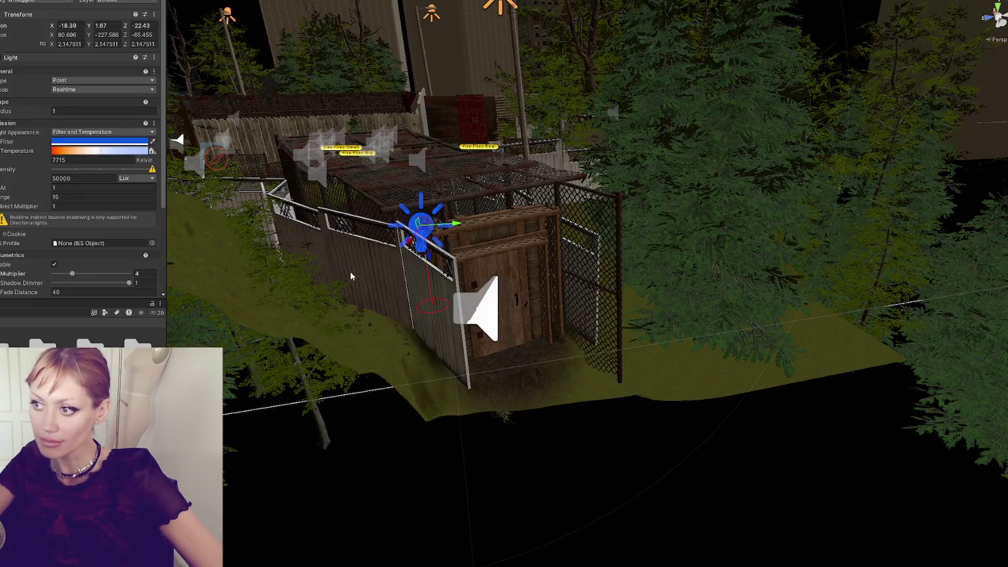
pyautogui.press('f')
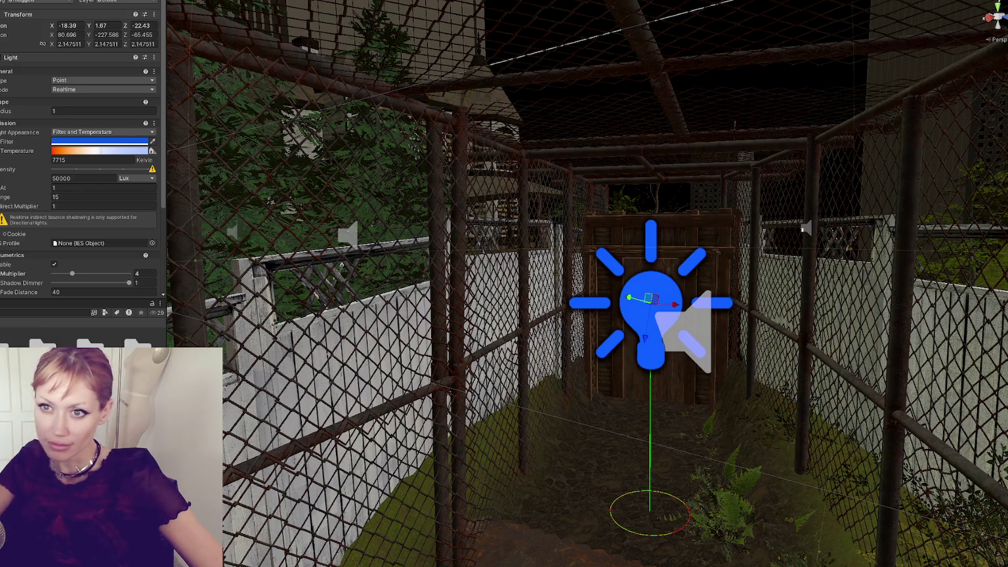
pyautogui.hotkey('ctrl', 'z')
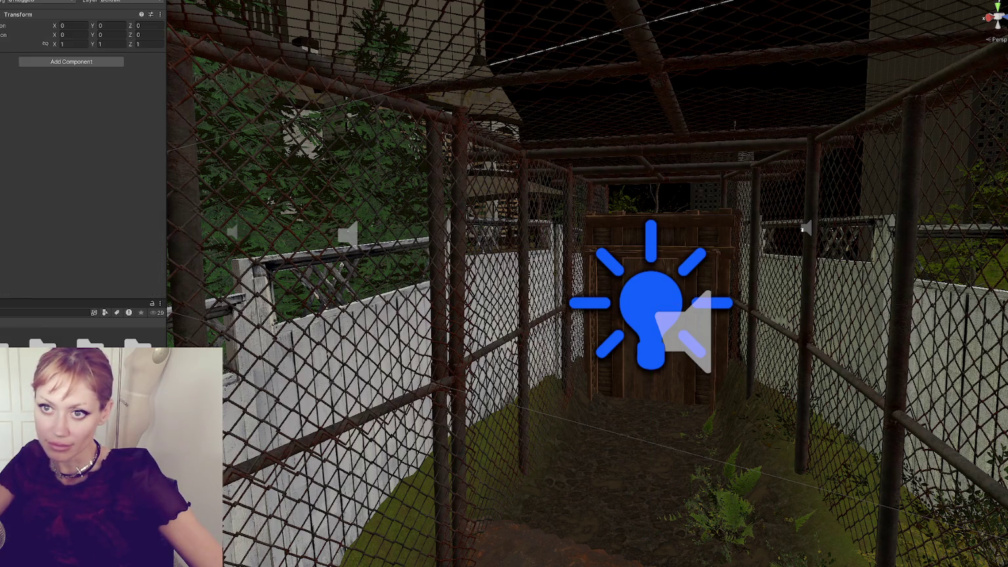
pyautogui.hotkey('ctrl', 'z')
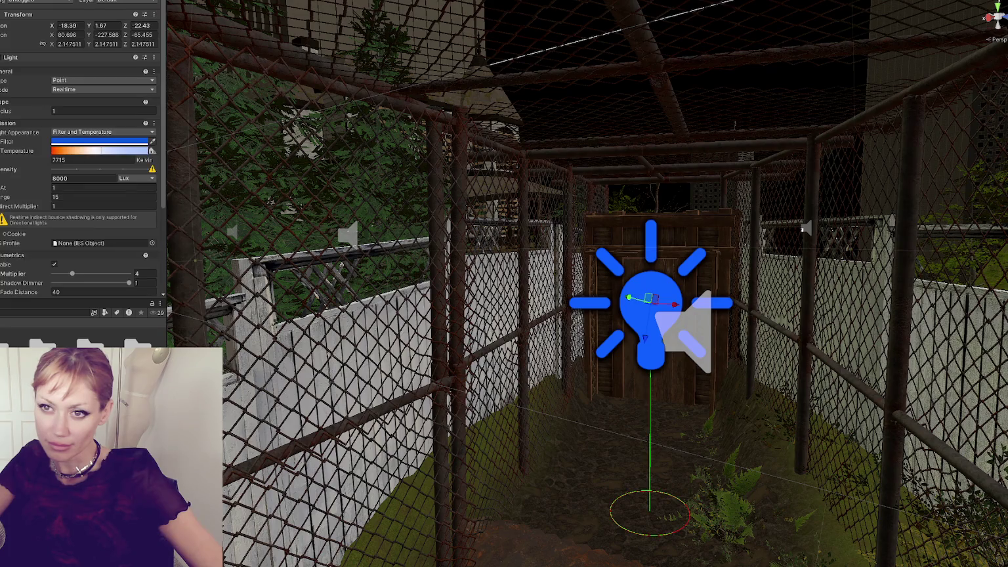
pyautogui.click(87, 178)
pyautogui.write('0')
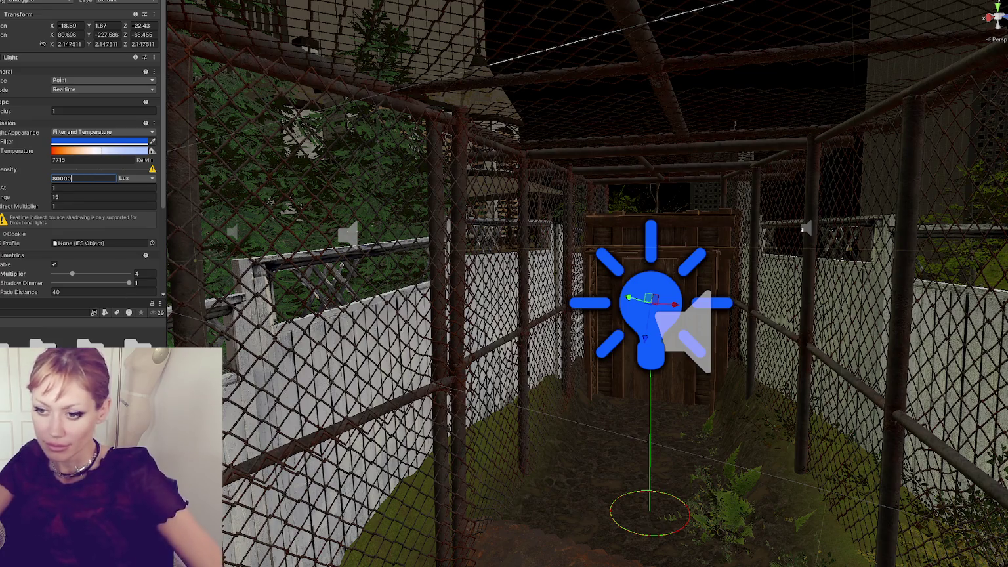
pyautogui.doubleClick(90, 358)
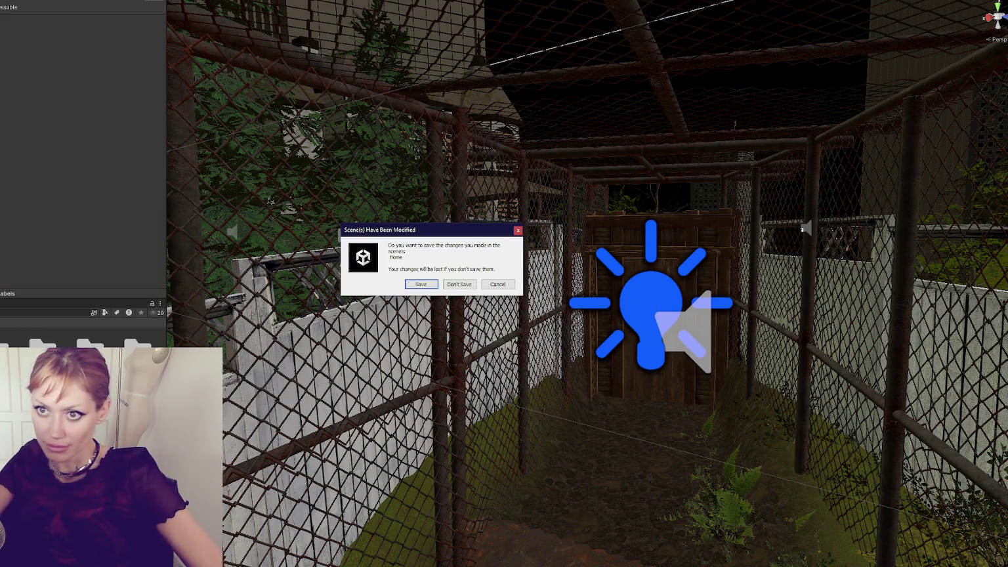
pyautogui.click(420, 284)
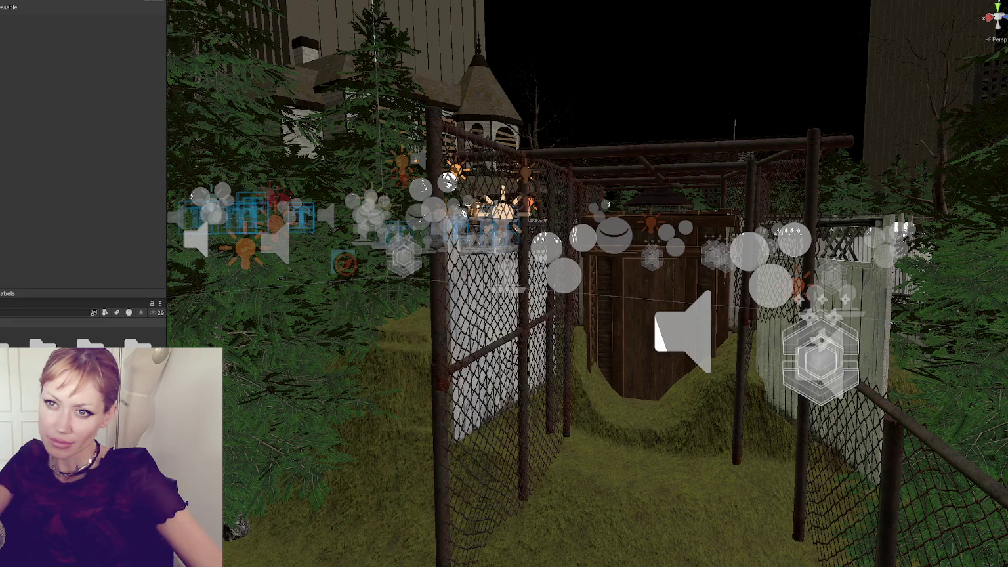
# - Give the second garden scene's point light near the shed door an intensity of 50000 lux
pyautogui.click(98, 180)
pyautogui.write('50000')
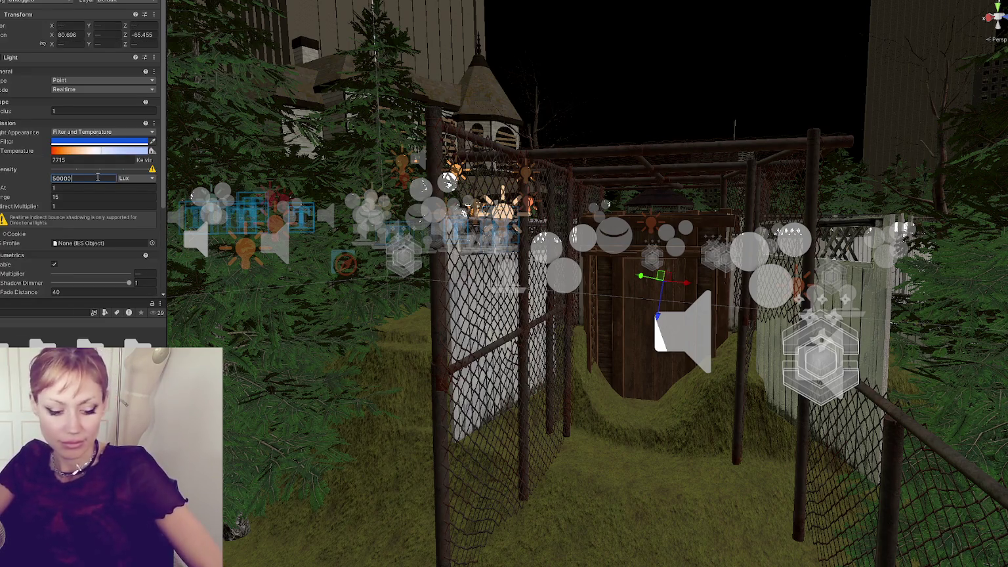
pyautogui.press('Escape')
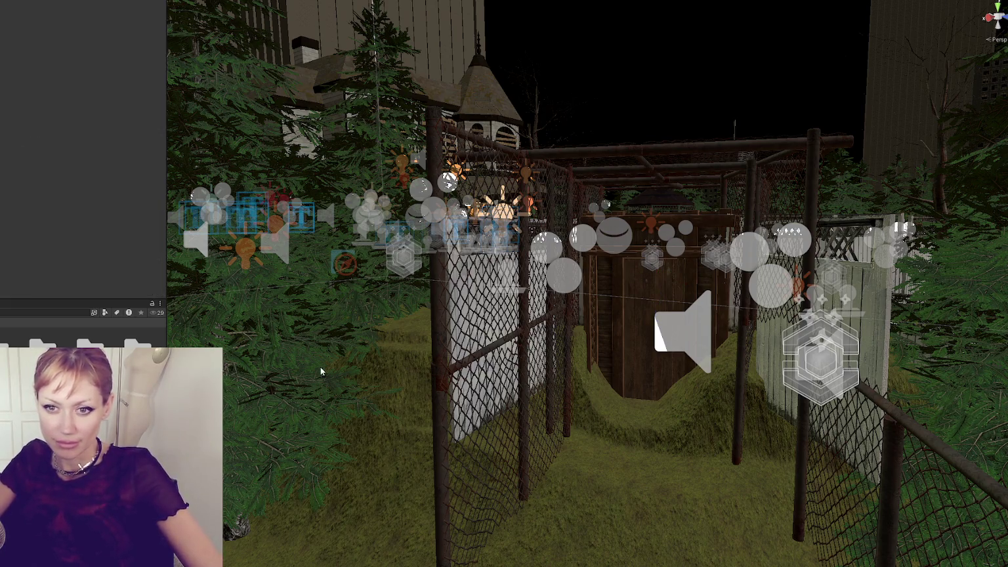
pyautogui.scroll(3, 312, 367)
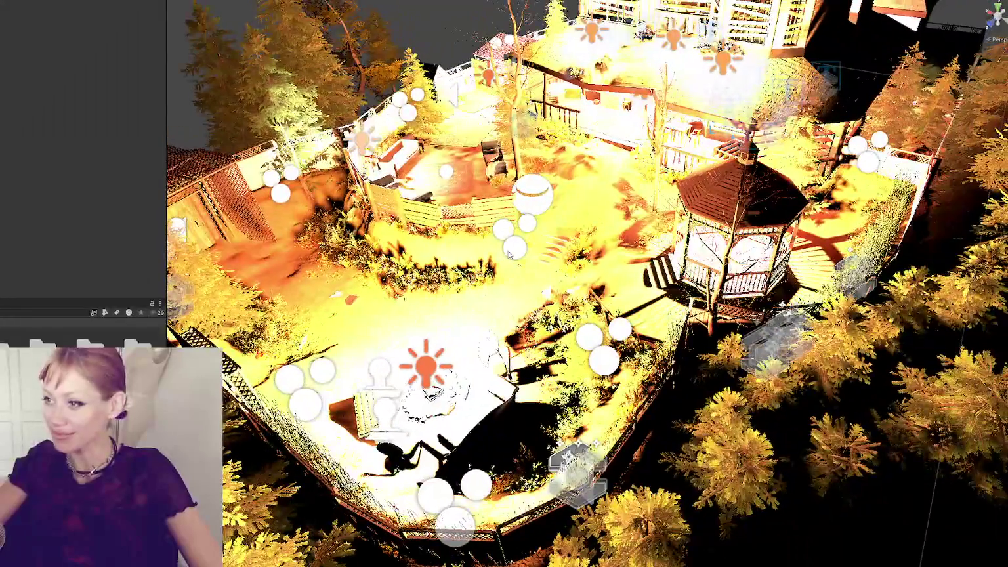
# - Frame the garden terrain and light probe group, then start the game in Play mode
pyautogui.click(510, 255)
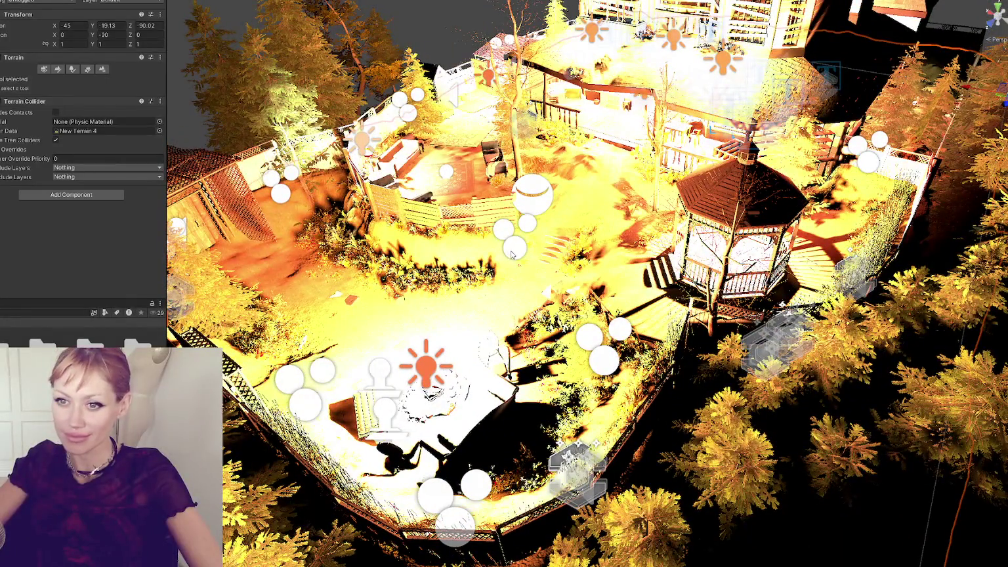
pyautogui.click(512, 253)
pyautogui.press('f')
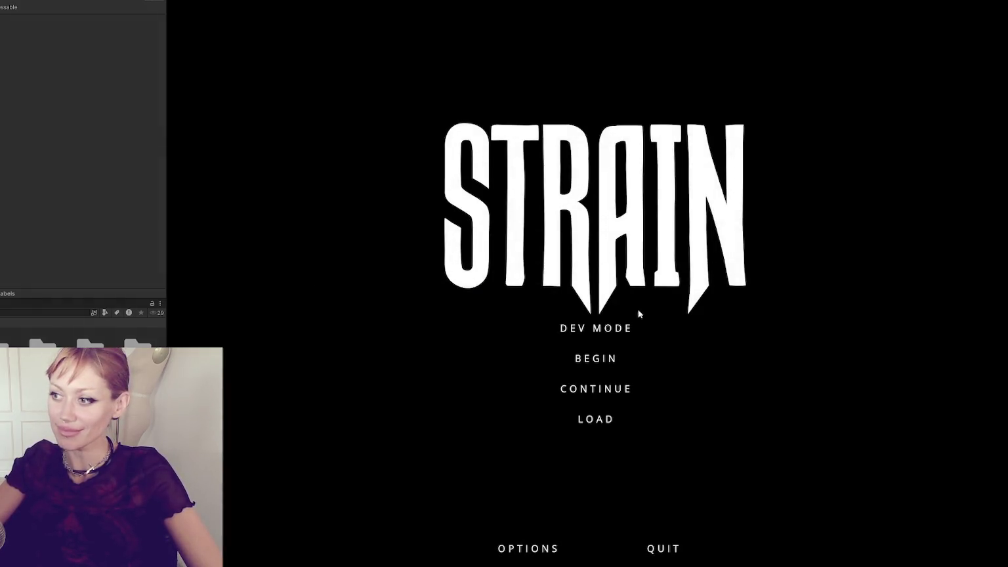
pyautogui.click(599, 328)
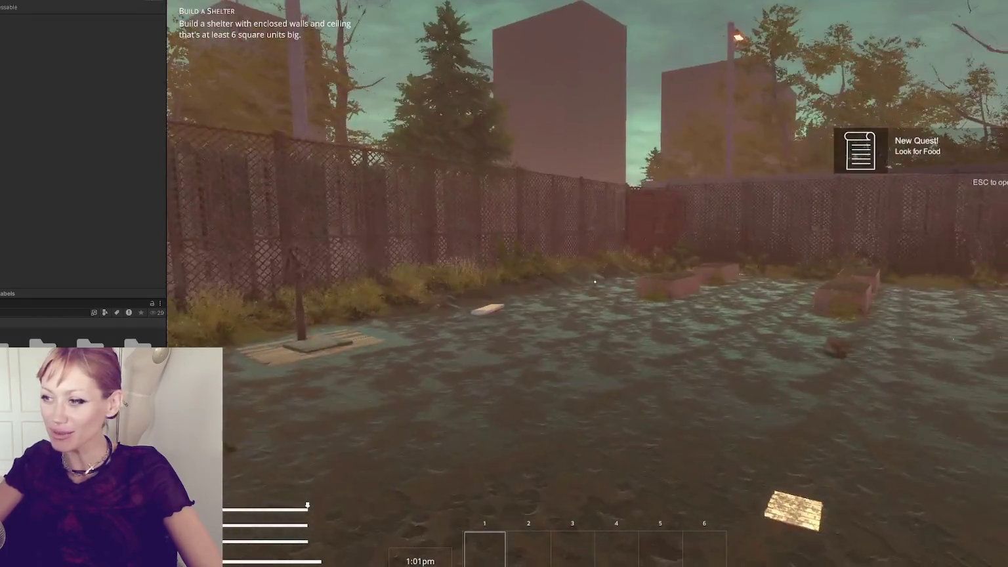
# - Pick up the newspaper and place a Newspaper Bed on the ground from the Build options
pyautogui.press('w')
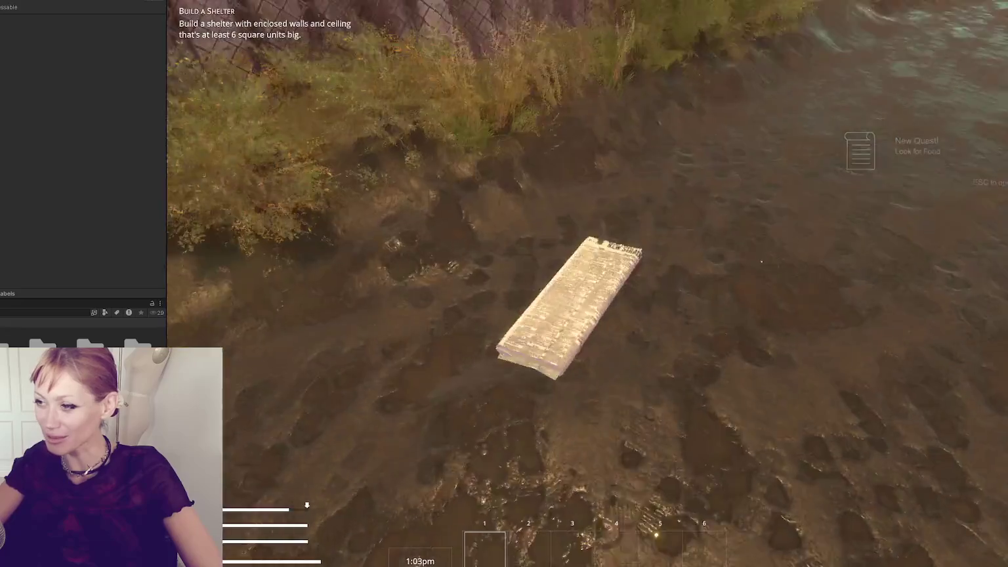
pyautogui.press('e')
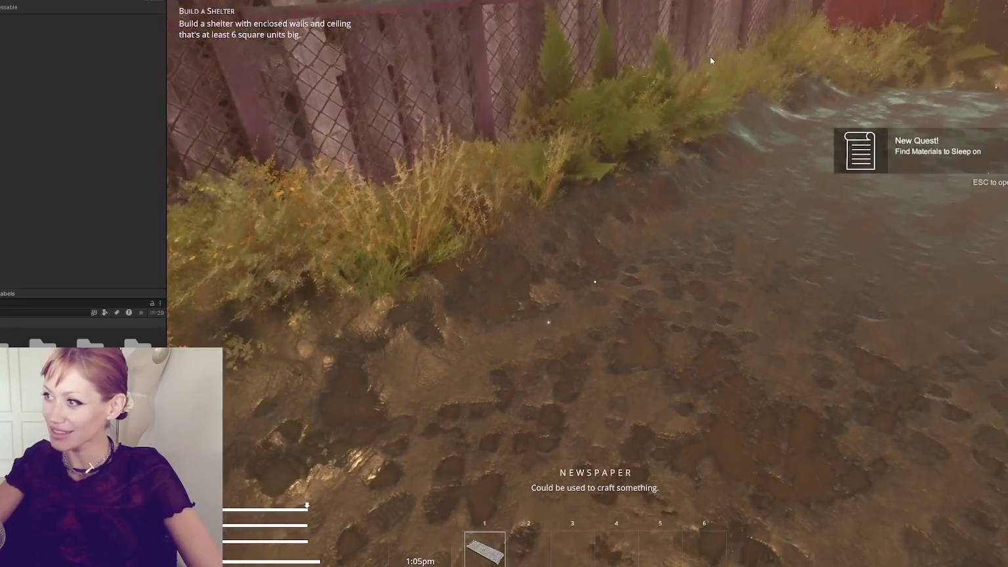
pyautogui.press('Escape')
pyautogui.click(771, 55)
pyautogui.click(742, 169)
pyautogui.click(594, 281)
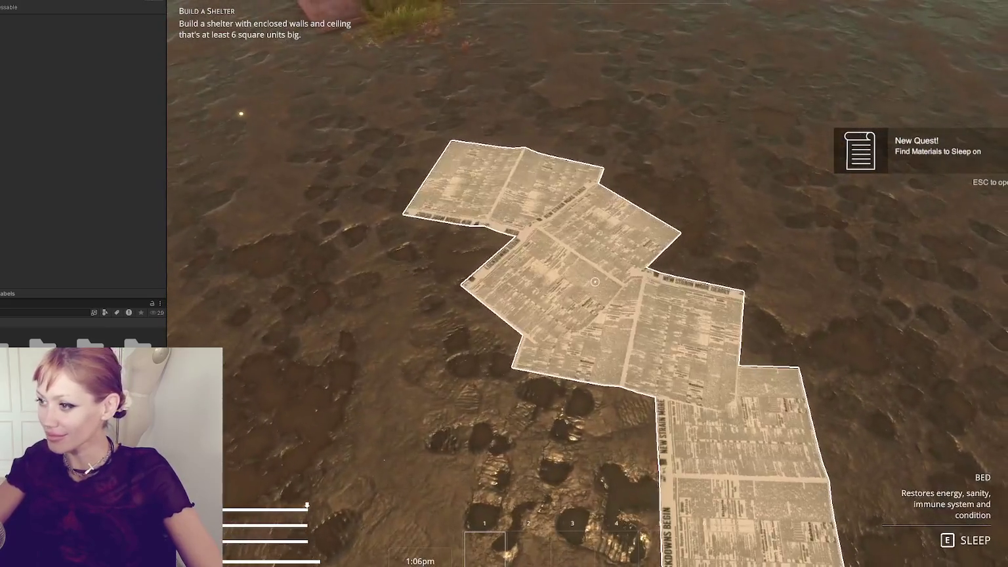
# - Sleep on the newspaper bed, back away from the planter boxes, and open the pause menu
pyautogui.press('e')
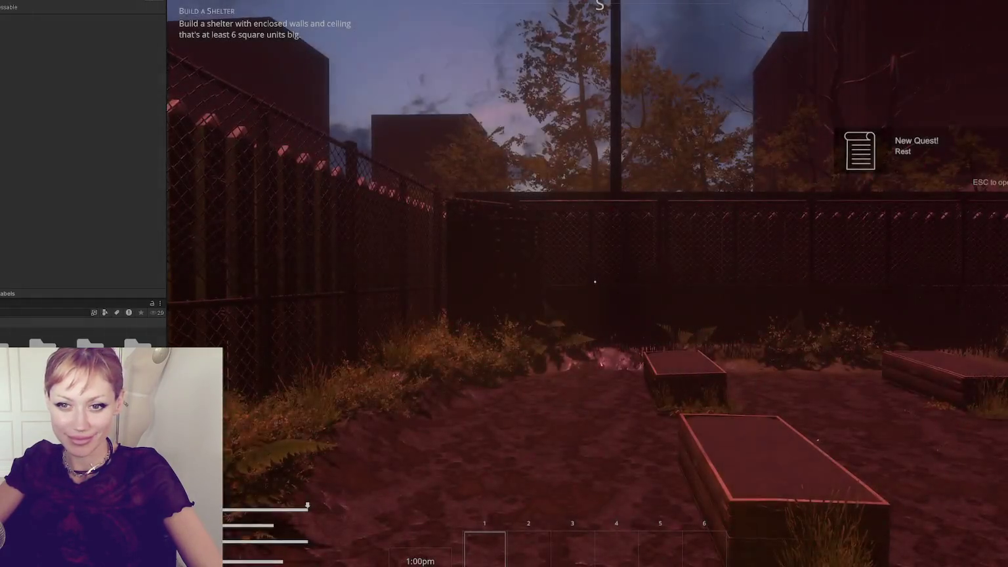
pyautogui.press('s')
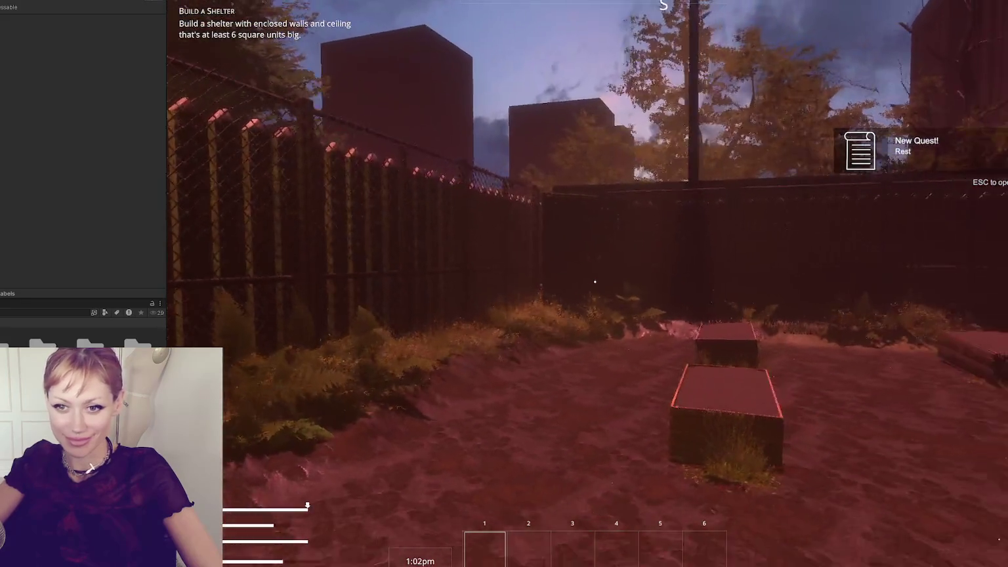
pyautogui.press('1')
pyautogui.press('1')
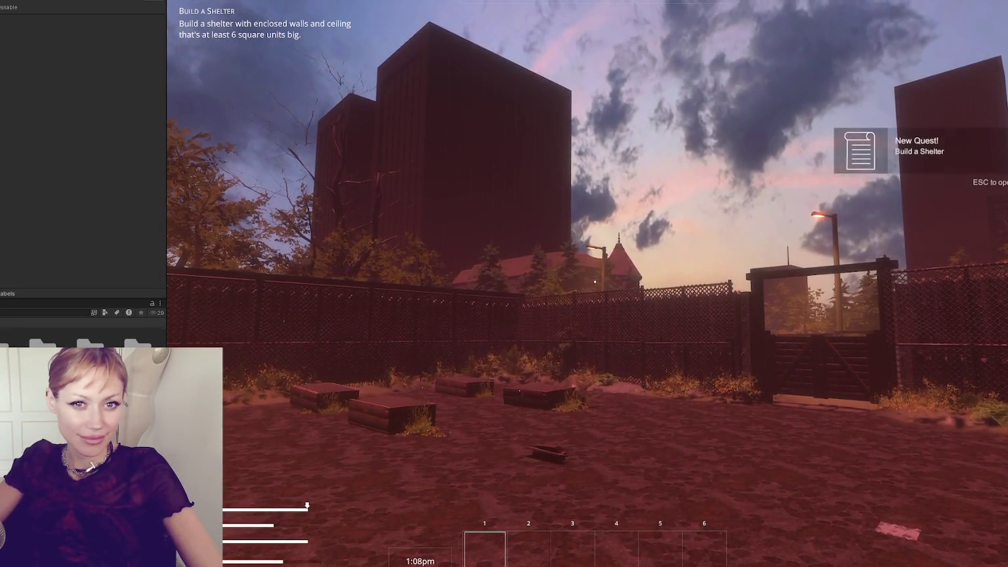
pyautogui.press('Escape')
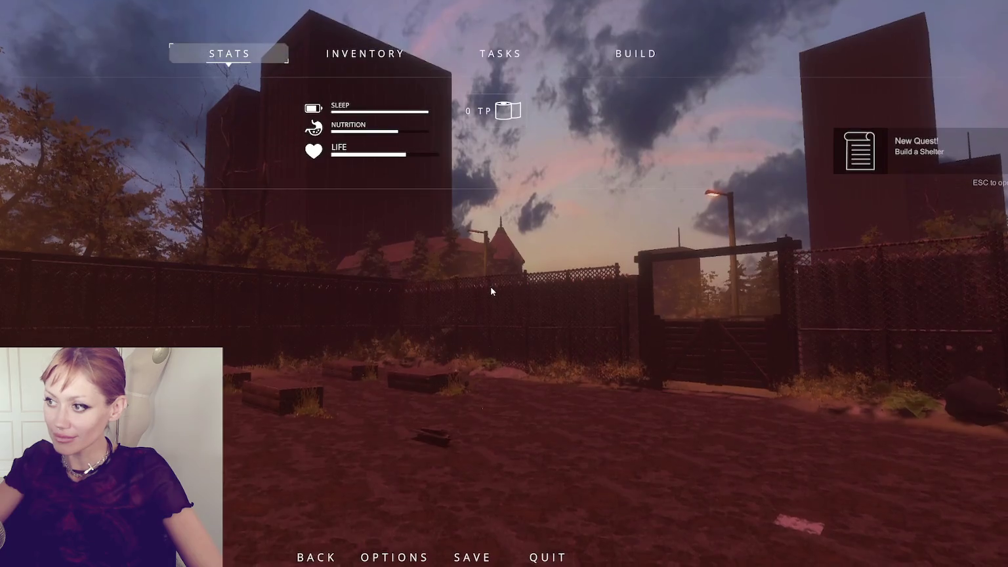
# - Resume play and walk past the raised beds and lamp post, through the alley onto the dusk street
pyautogui.press('Escape')
pyautogui.click(504, 284)
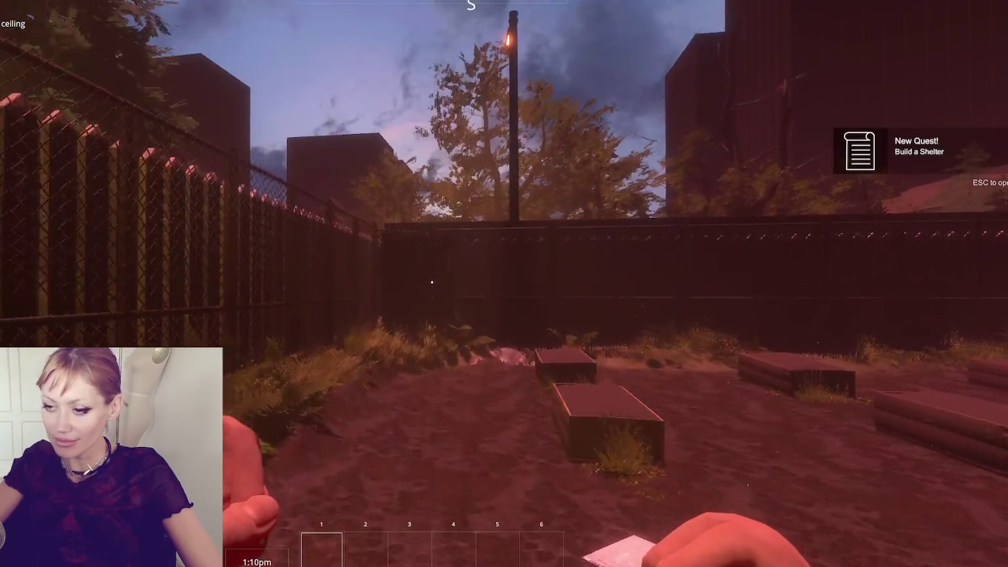
pyautogui.press('w')
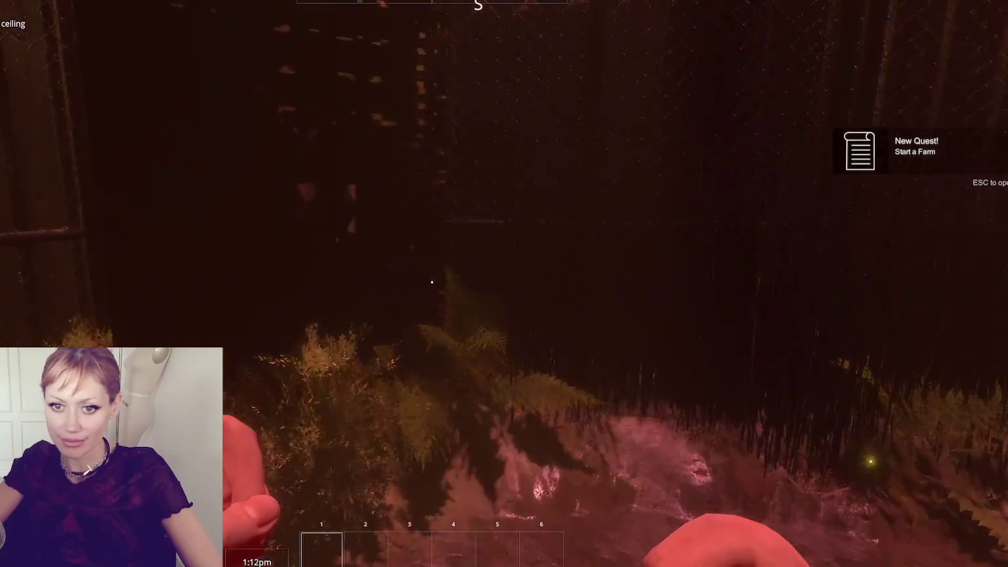
pyautogui.press('e')
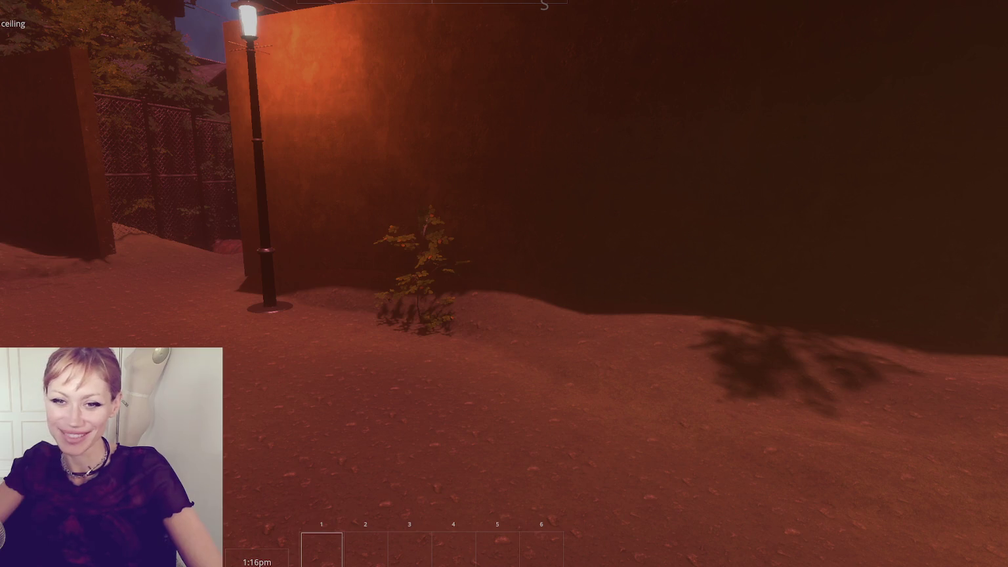
pyautogui.press('w')
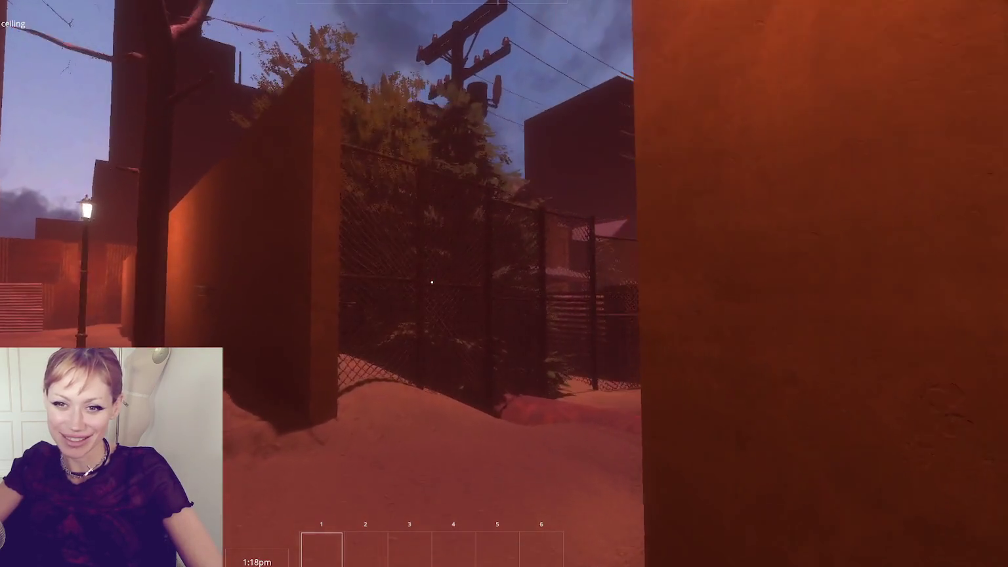
pyautogui.press('w')
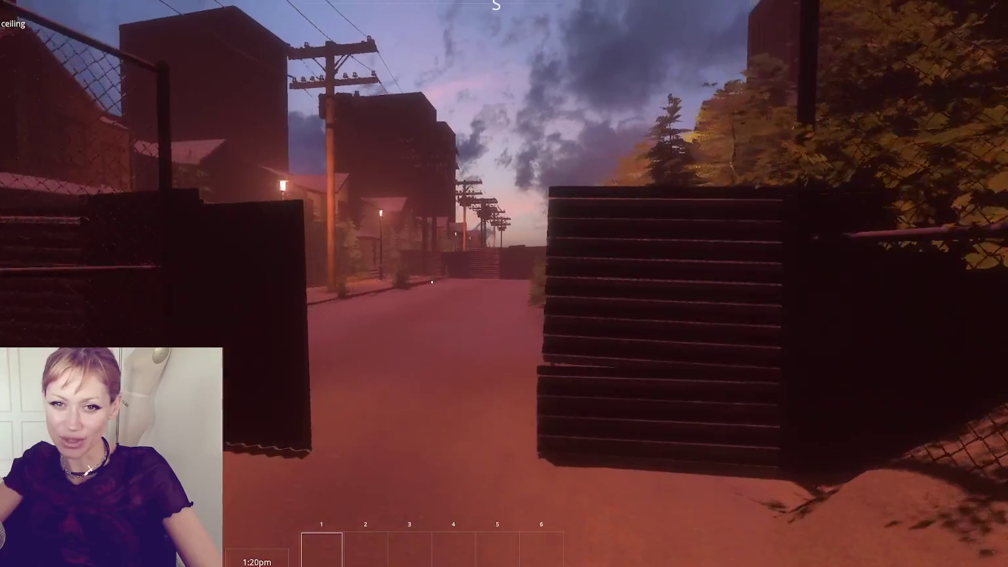
pyautogui.press('w')
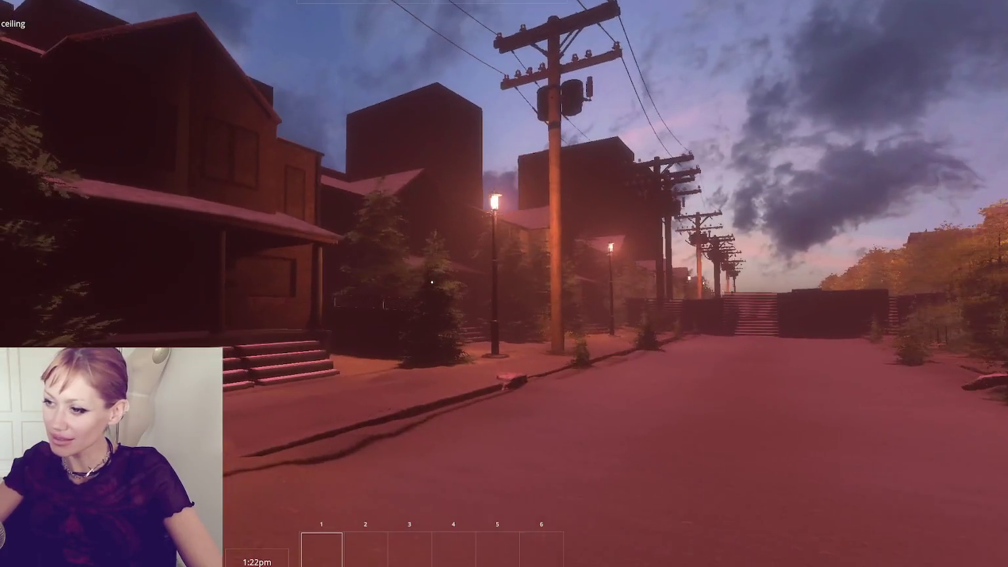
pyautogui.press('w')
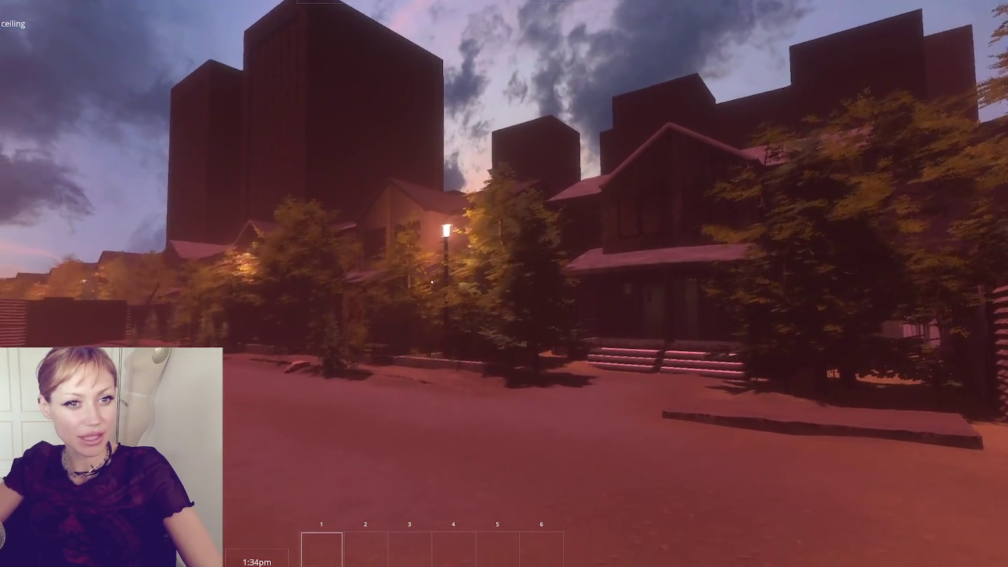
pyautogui.press('Escape')
pyautogui.press('Escape')
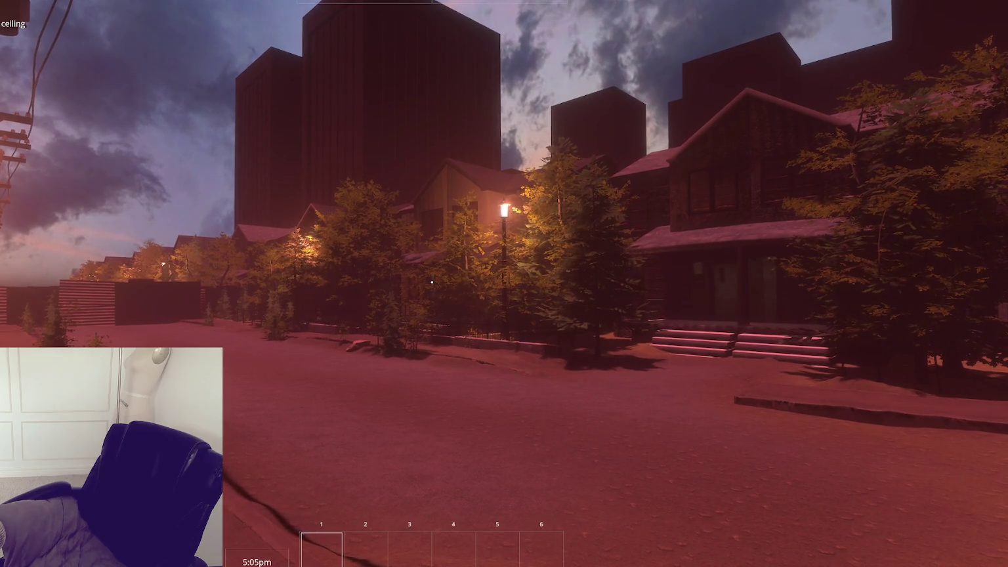
# - Walk down the street toward the town house porch steps until night falls at 7:37pm
pyautogui.press('w')
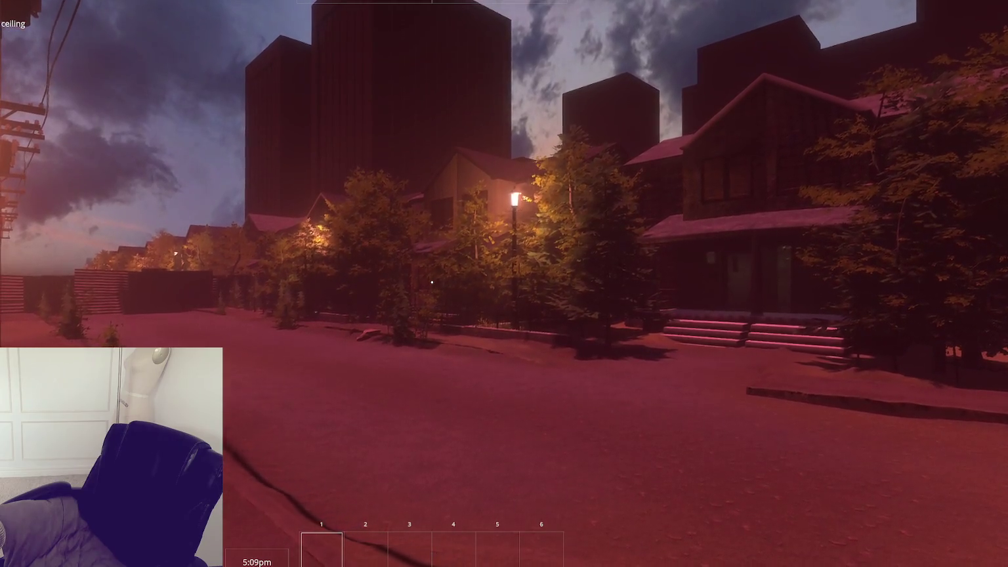
pyautogui.press('w')
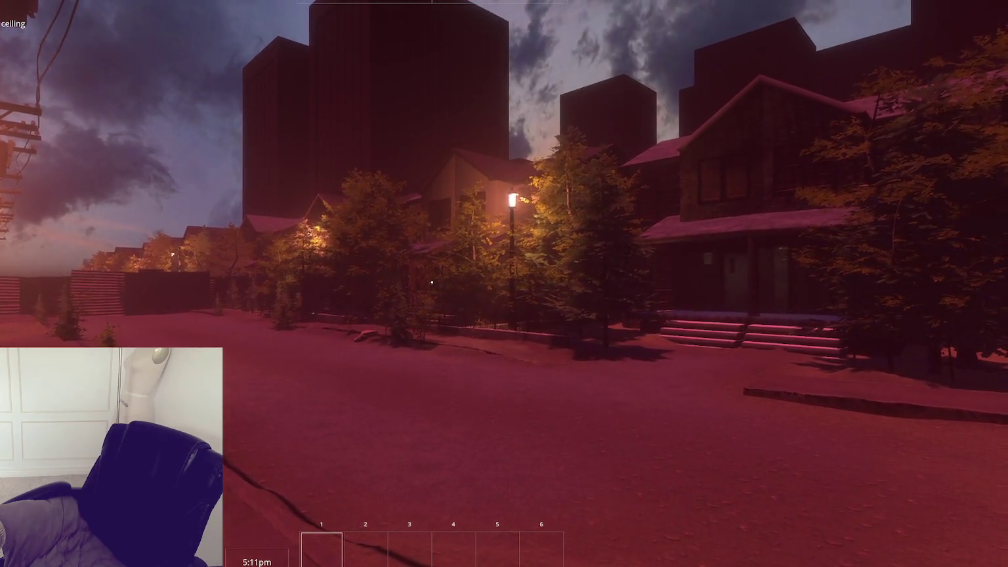
pyautogui.press('w')
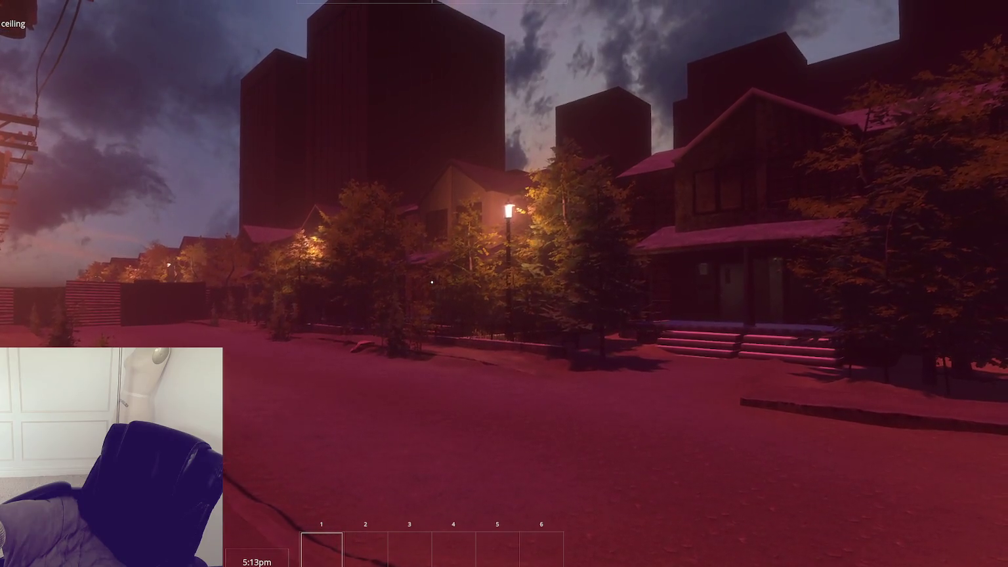
pyautogui.press('w')
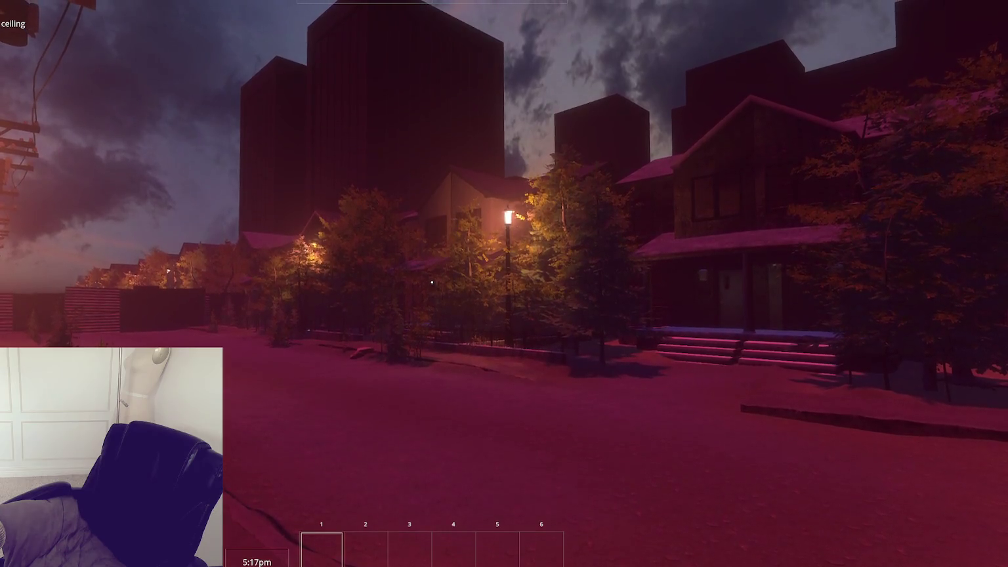
pyautogui.press('w')
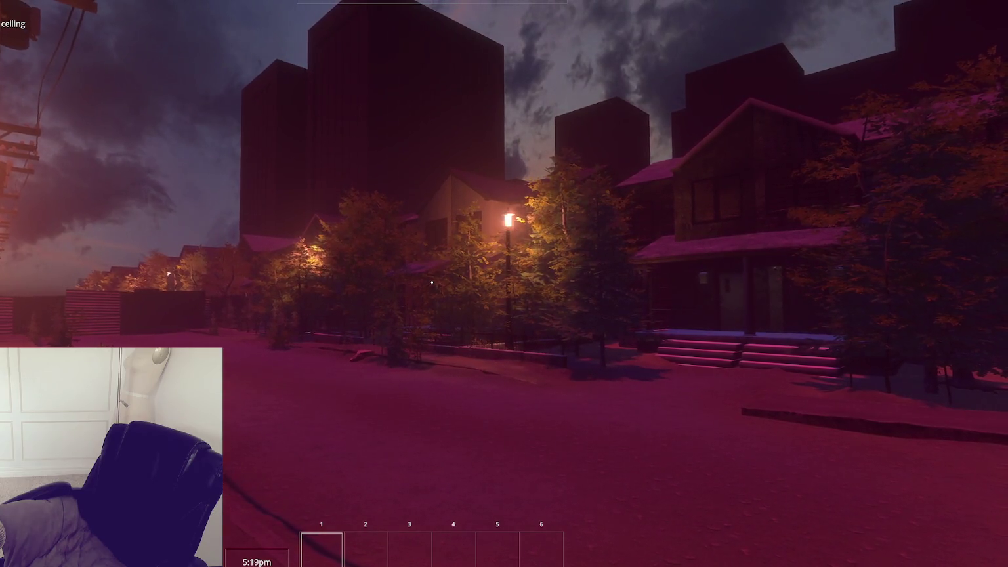
pyautogui.press('w')
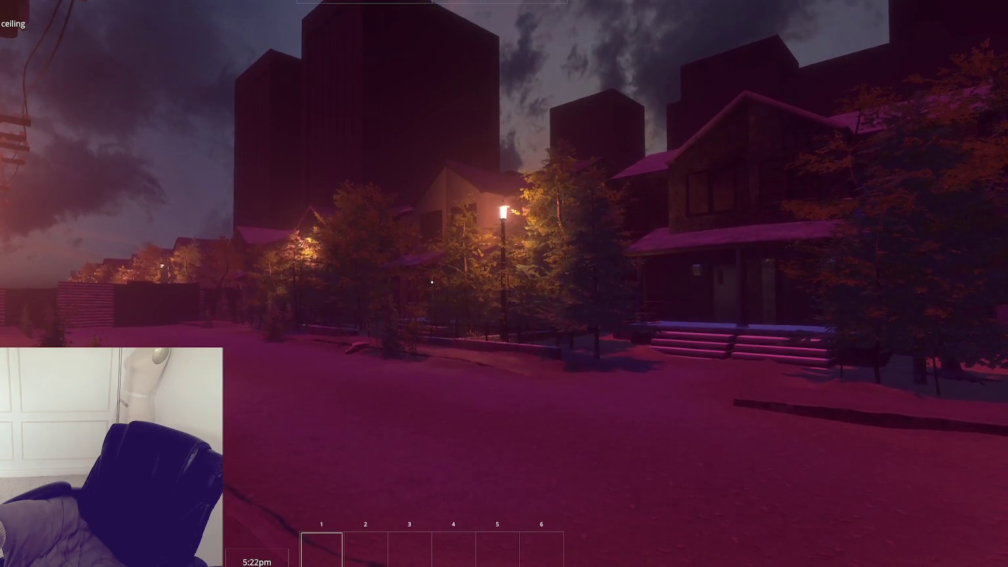
pyautogui.press('w')
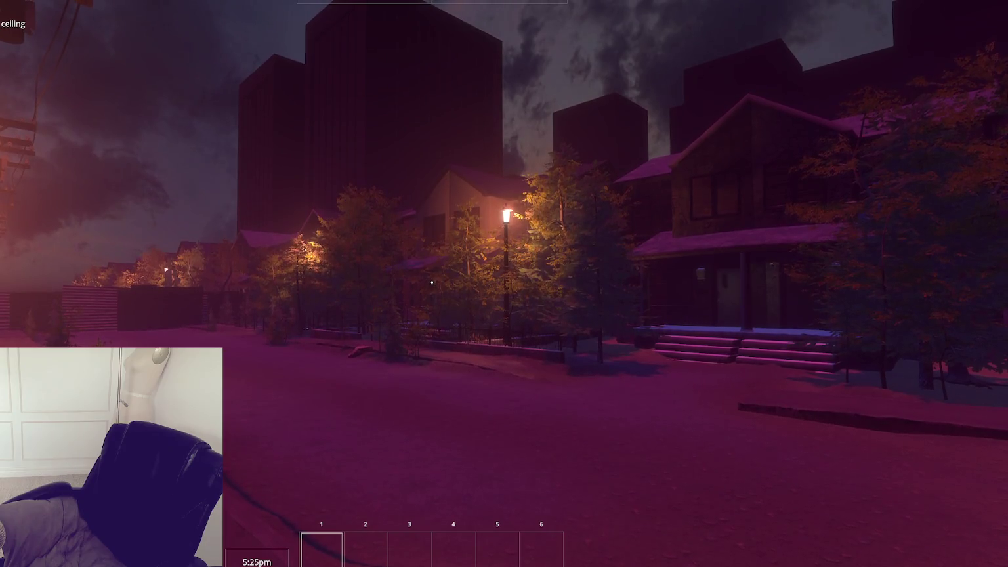
pyautogui.press('d')
pyautogui.press('w')
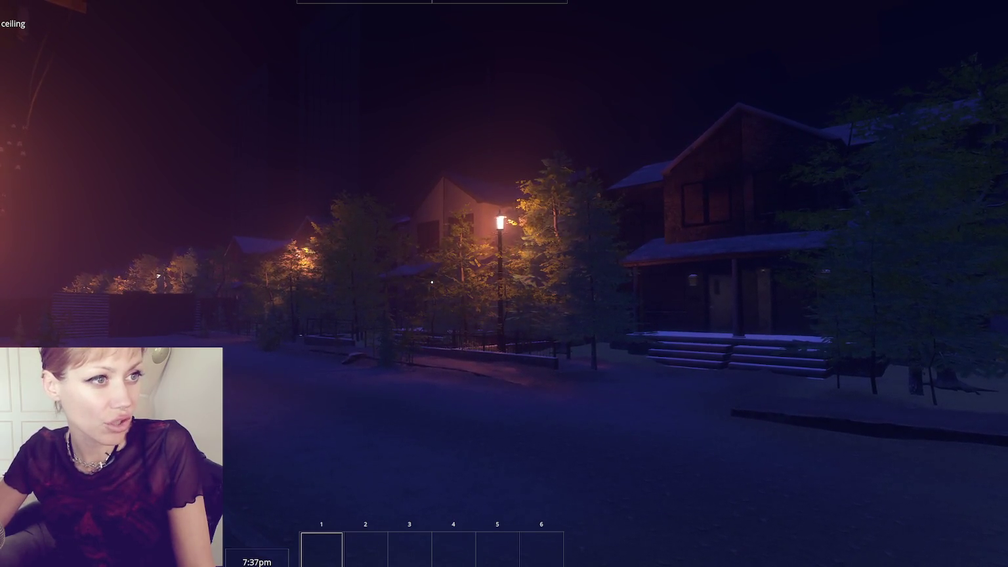
# - Walk from the yard up the porch steps to the town house front door
pyautogui.click(166, 310)
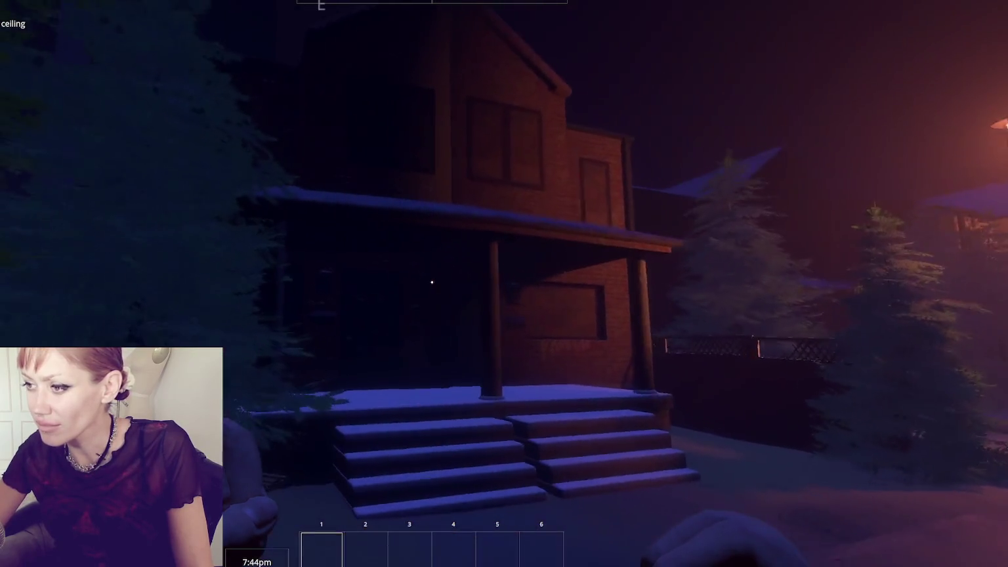
pyautogui.press('w')
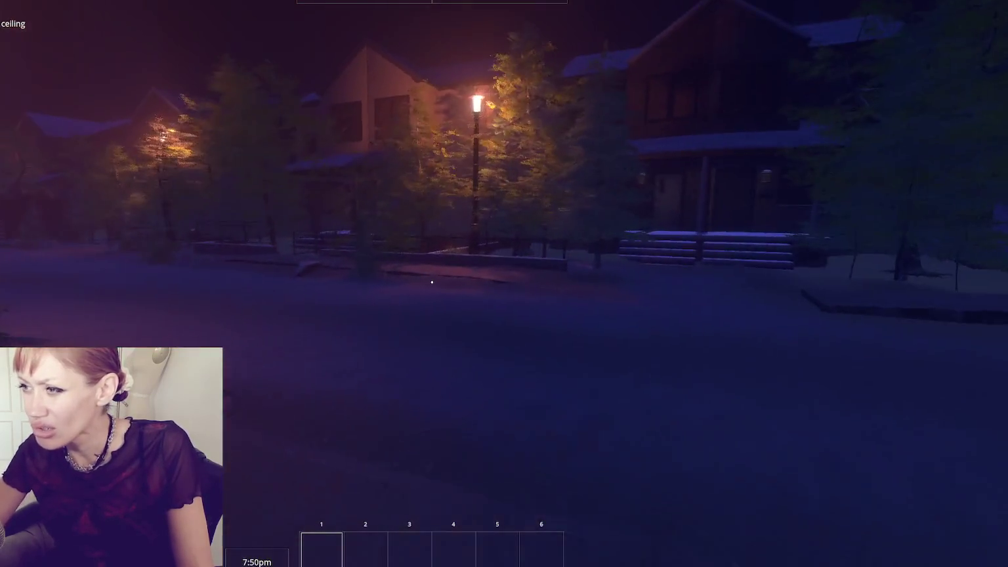
pyautogui.press('w')
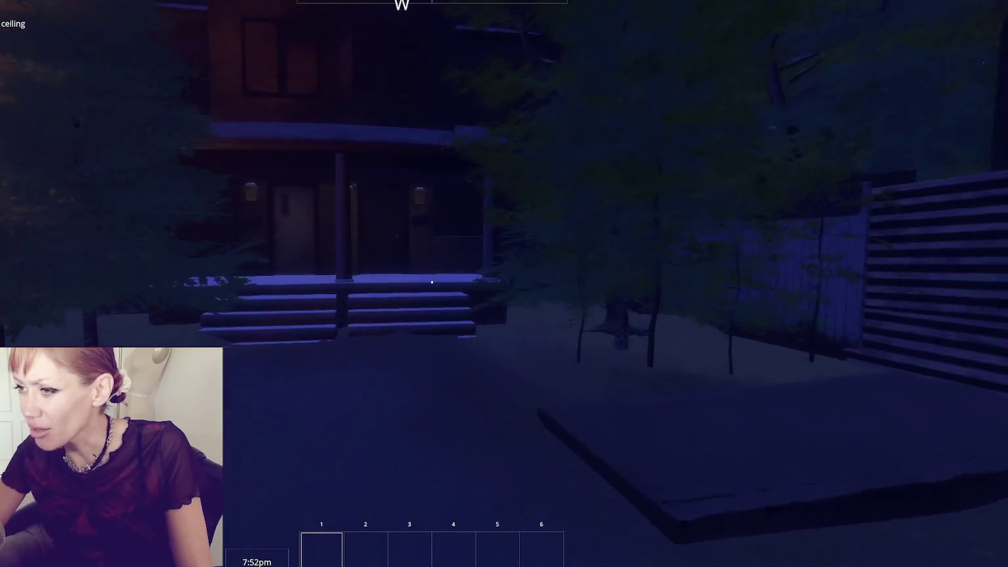
pyautogui.press('w')
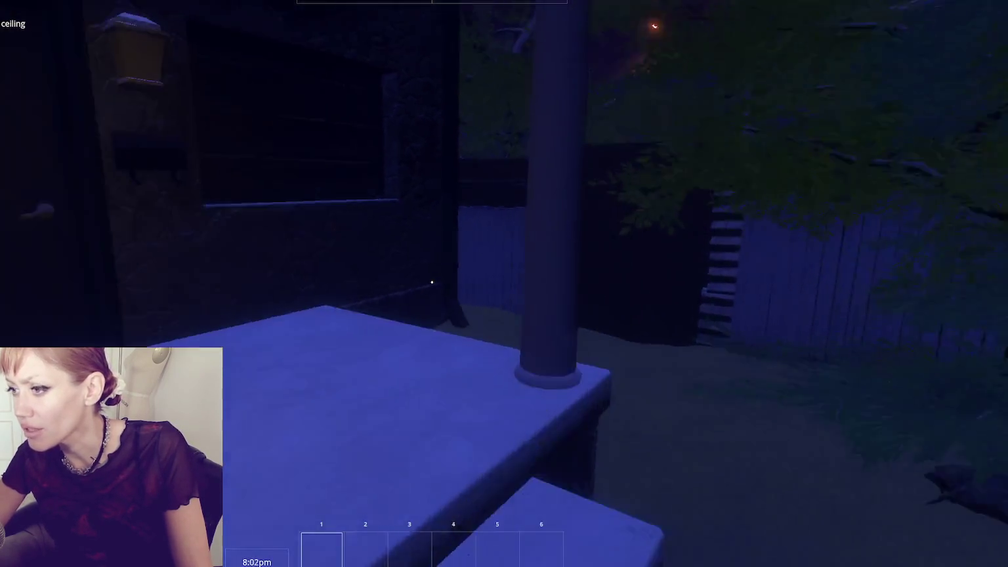
# - Leave the porch past the utility pole and approach, then back away from, the graffitied house front
pyautogui.press('w')
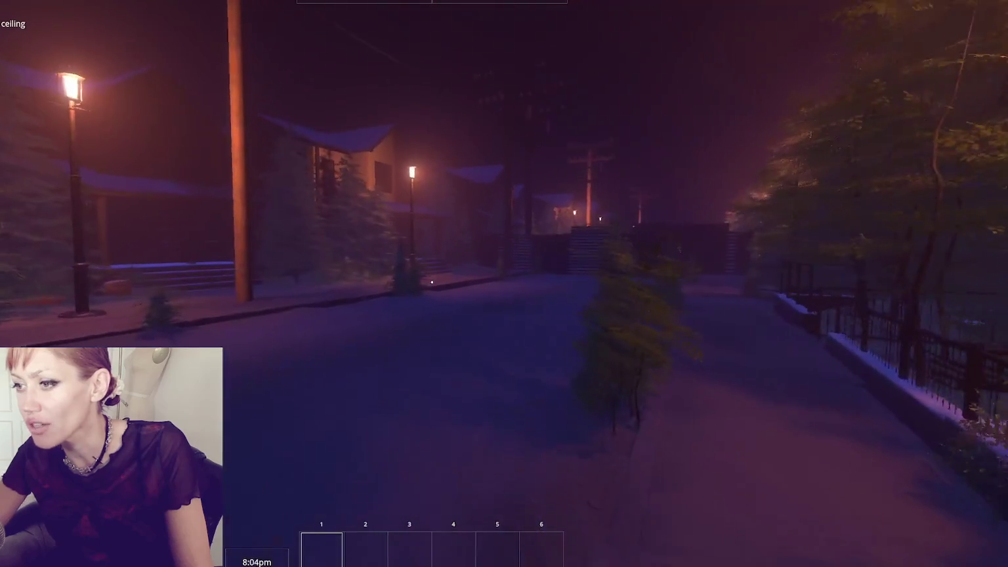
pyautogui.press('w')
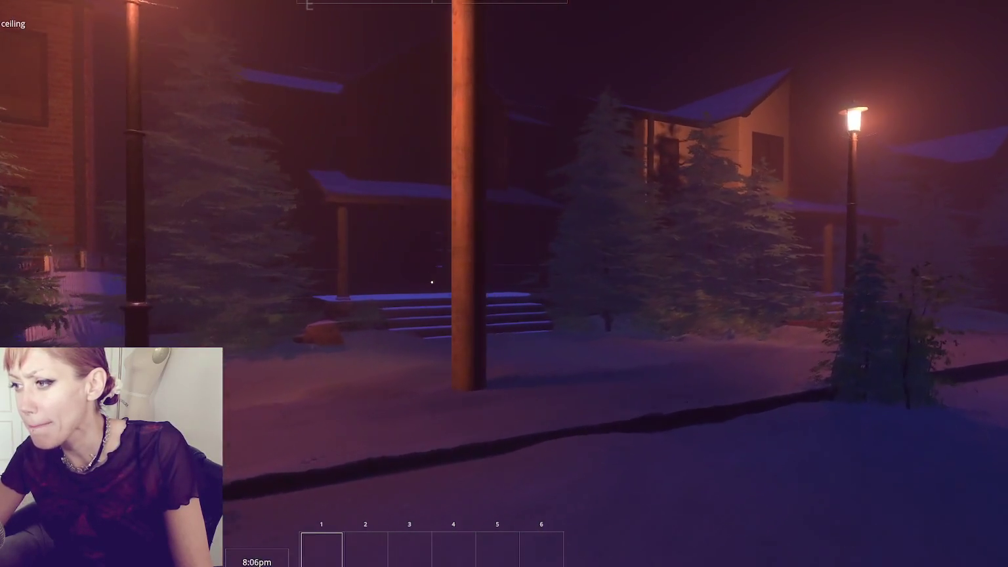
pyautogui.press('w')
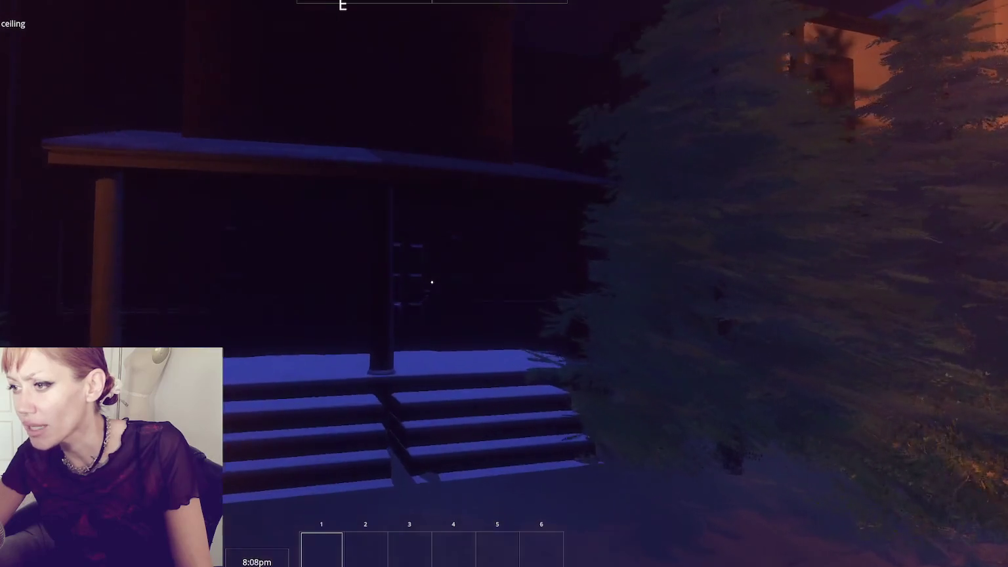
pyautogui.press('w')
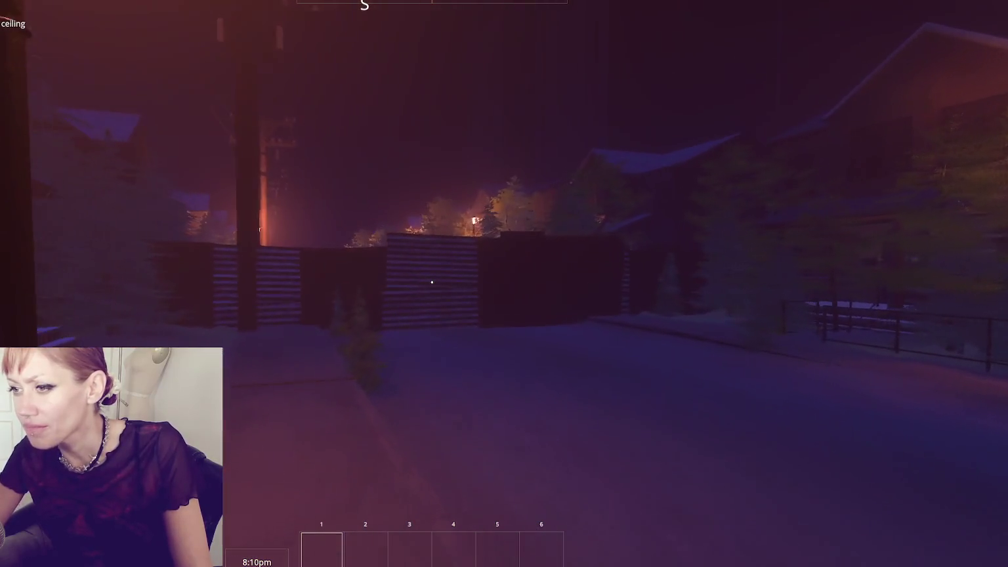
pyautogui.press('w')
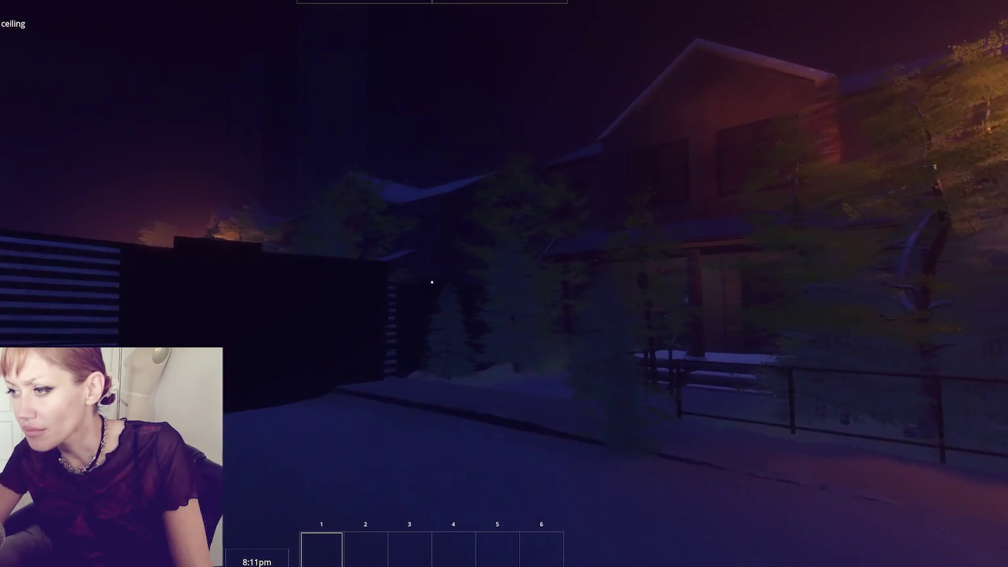
pyautogui.press('w')
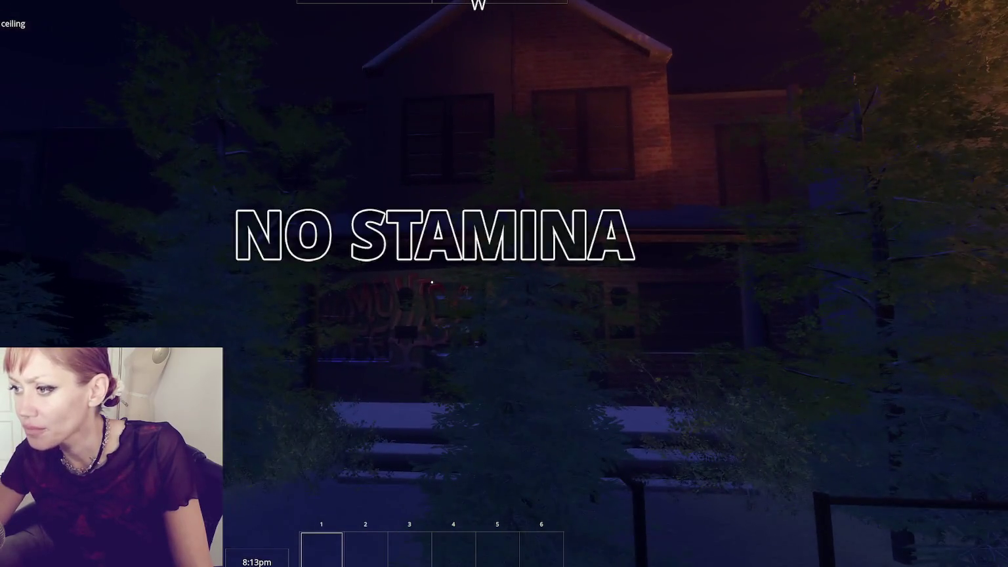
pyautogui.press('w')
pyautogui.press('w')
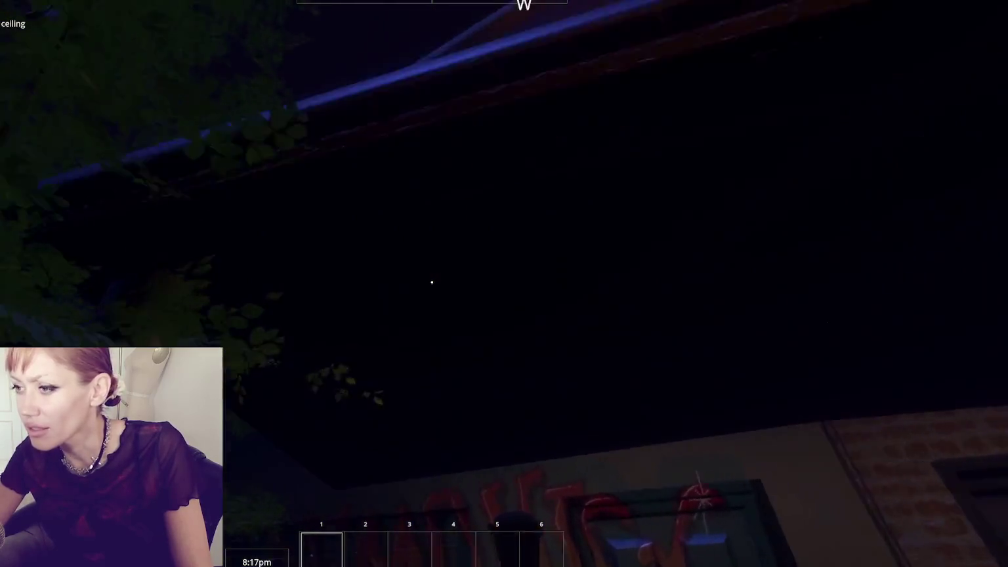
pyautogui.moveTo(432, 282)
pyautogui.press('s')
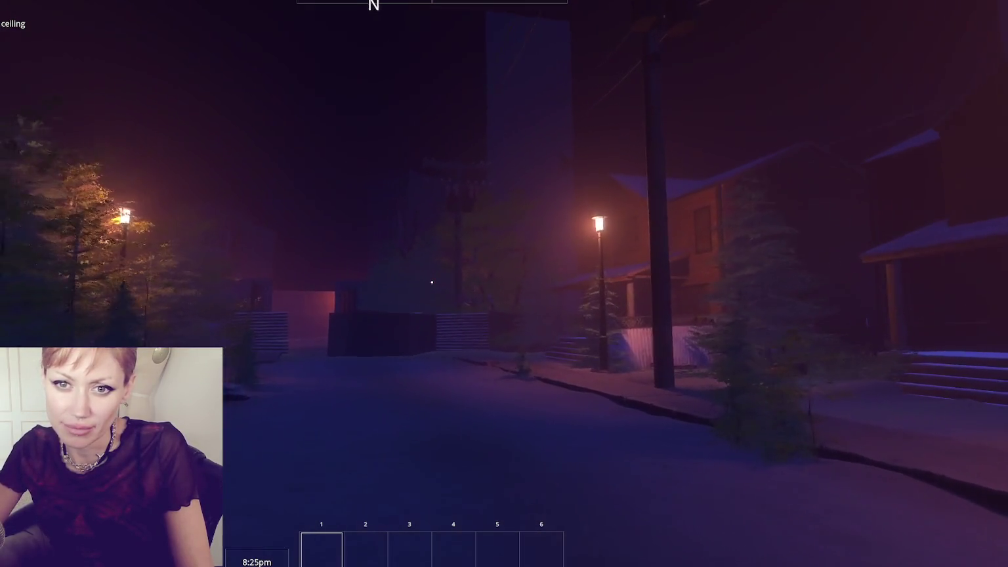
# - Walk along the snowy lamp-lit street past the houses toward the barricaded gate
pyautogui.press('w')
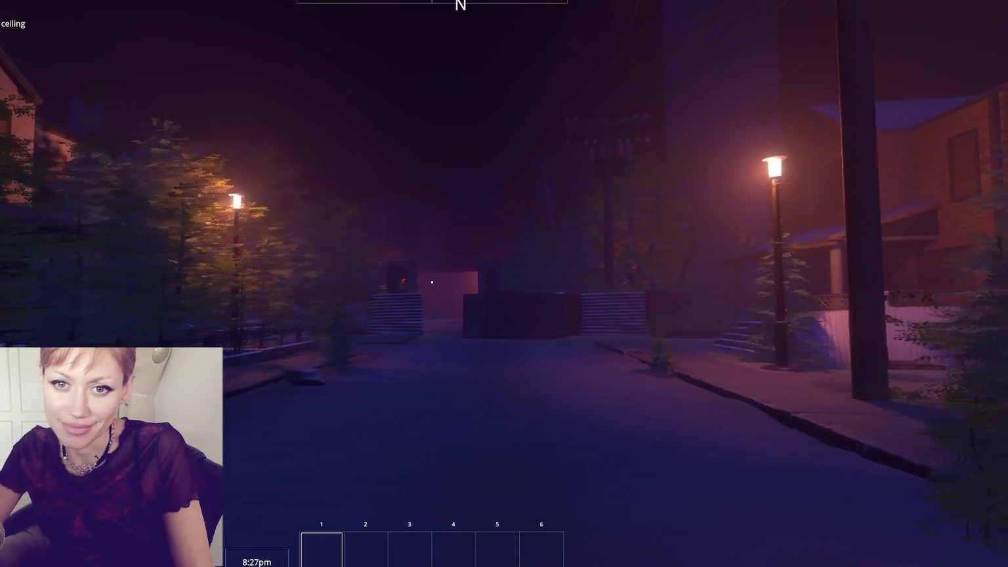
pyautogui.press('w')
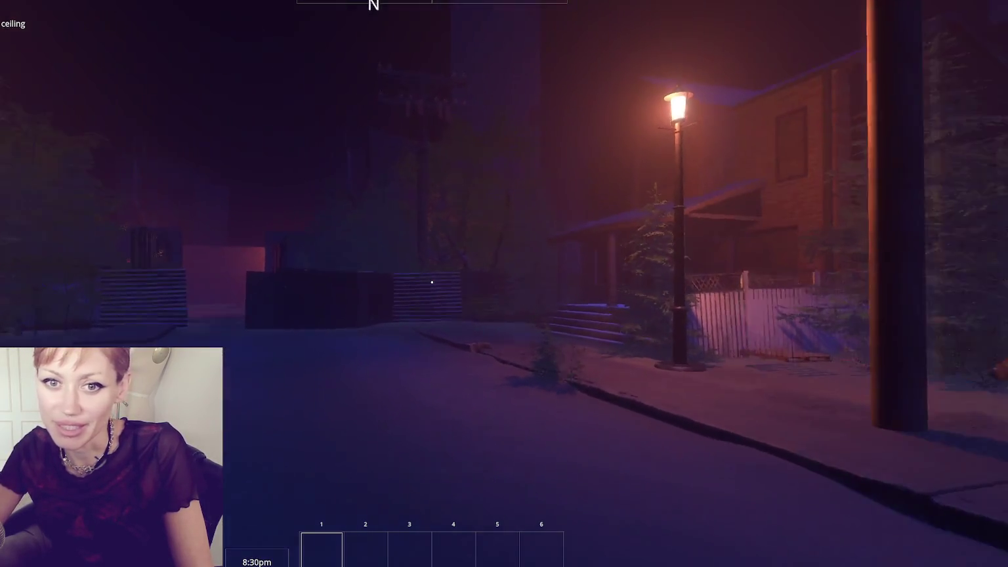
pyautogui.press('w')
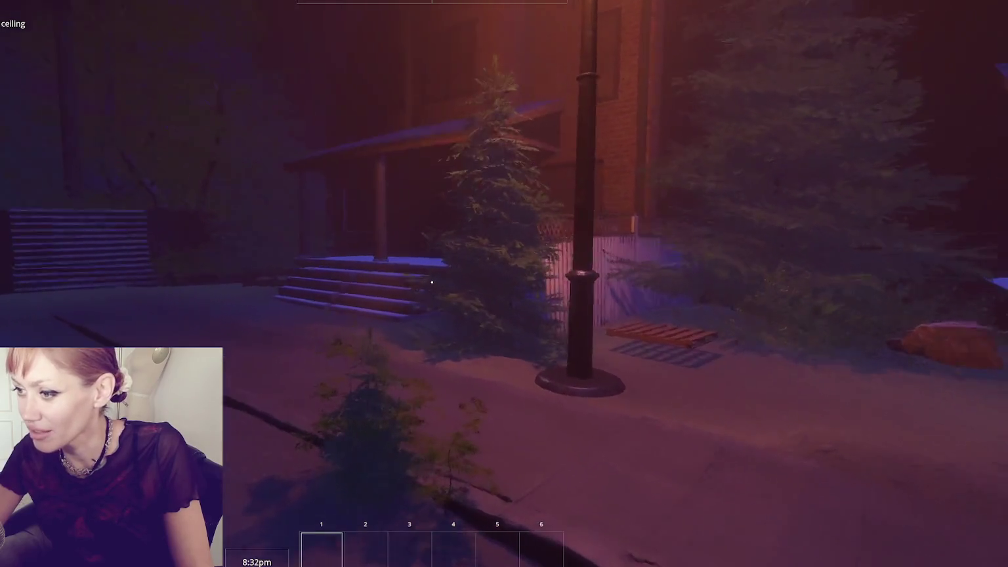
pyautogui.press('w')
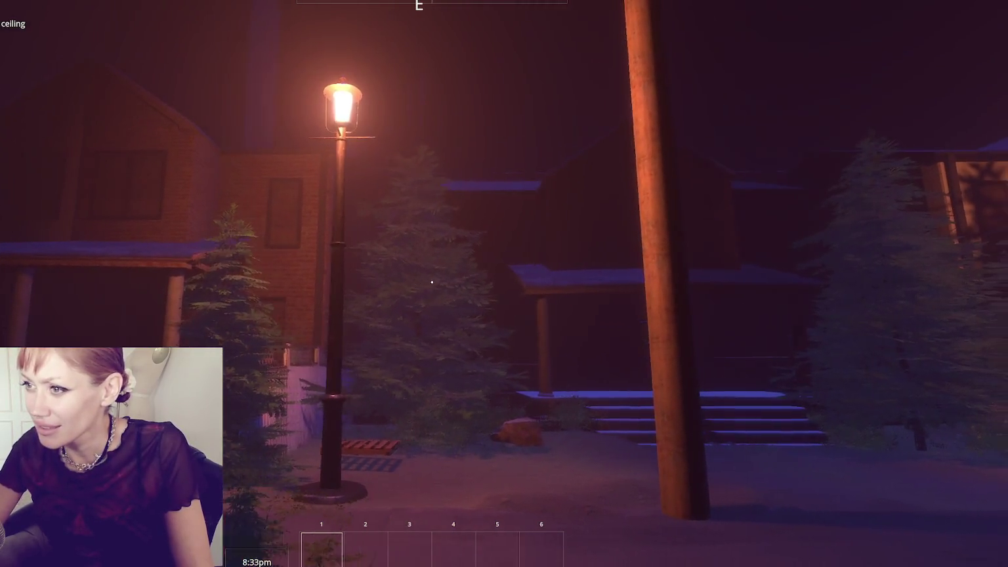
pyautogui.press('w')
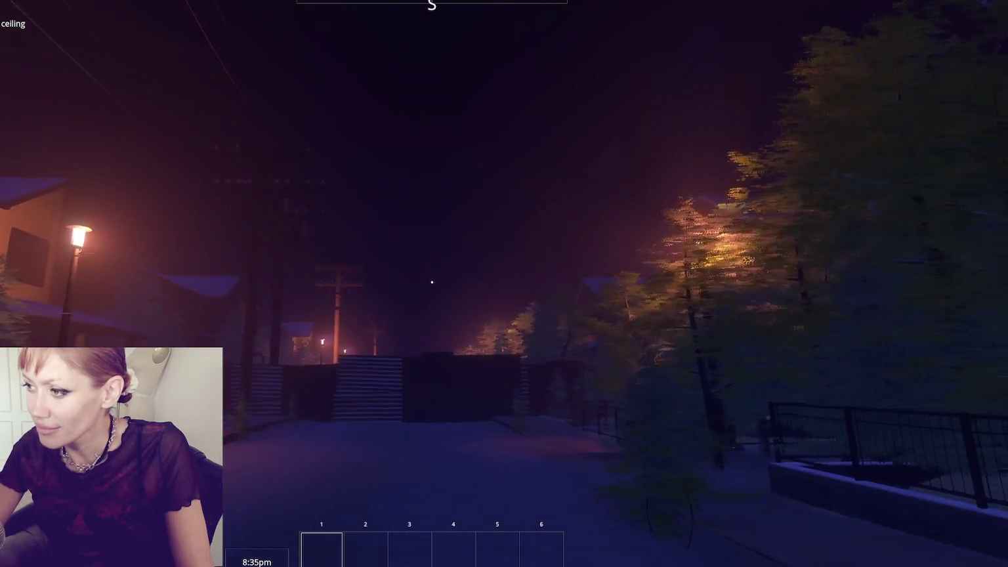
pyautogui.press('w')
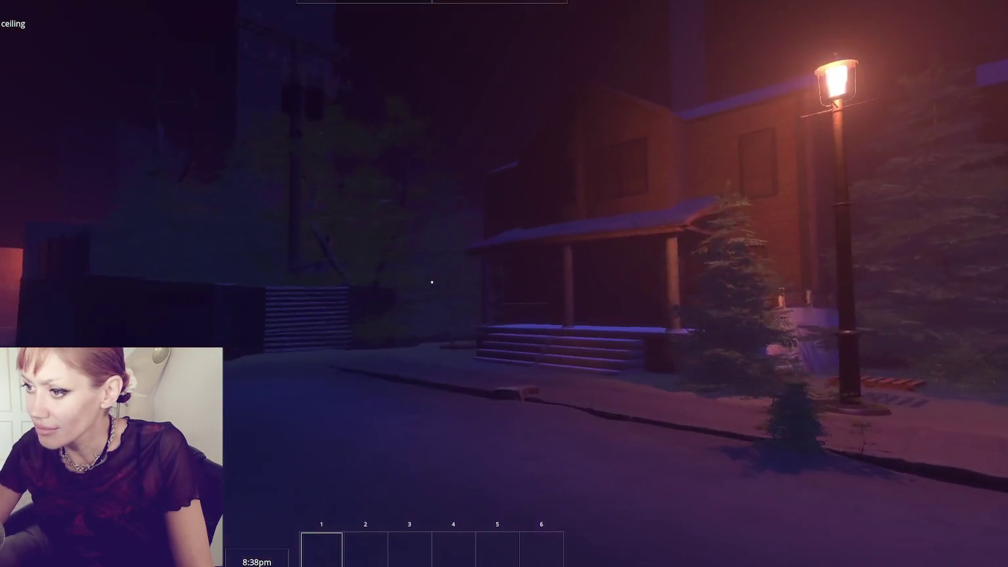
pyautogui.press('w')
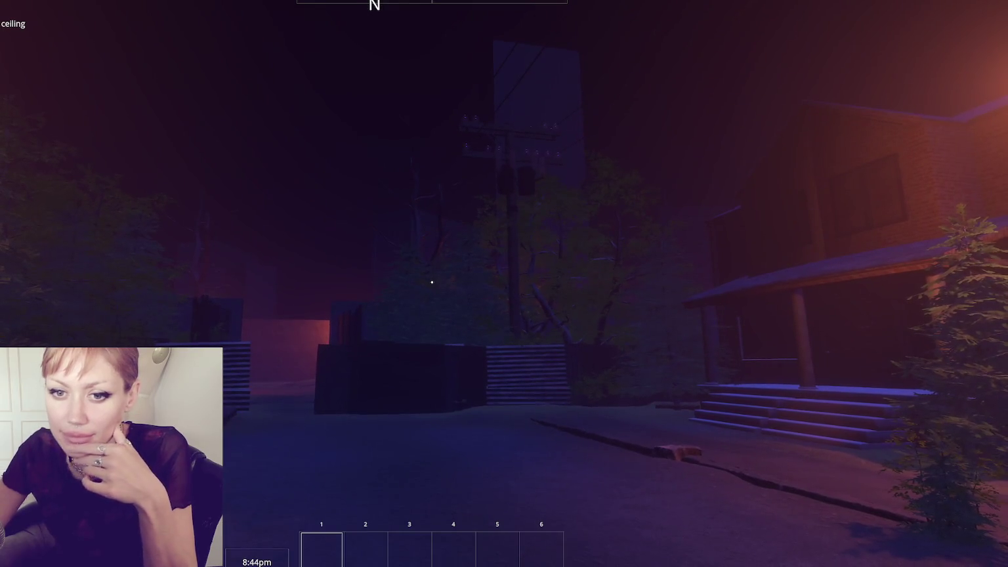
pyautogui.press('w')
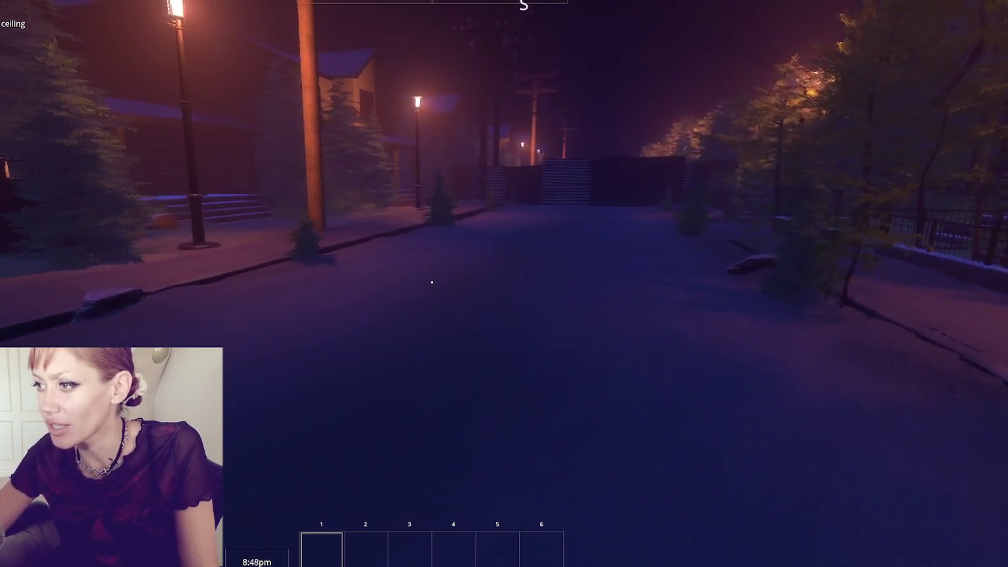
# - Walk past the striped fence and down the lamp-lit alley to the marked door, then go through it
pyautogui.press('w')
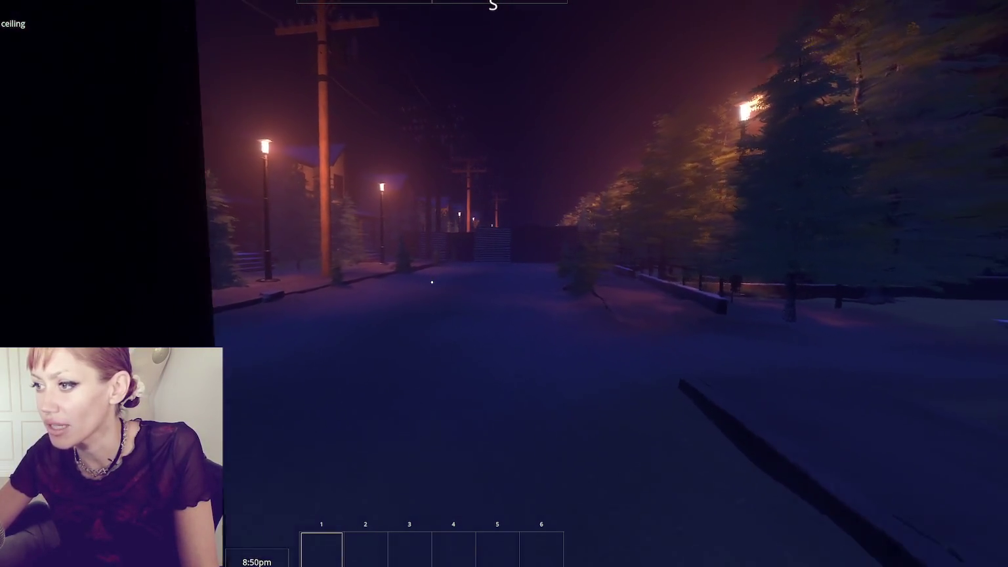
pyautogui.press('w')
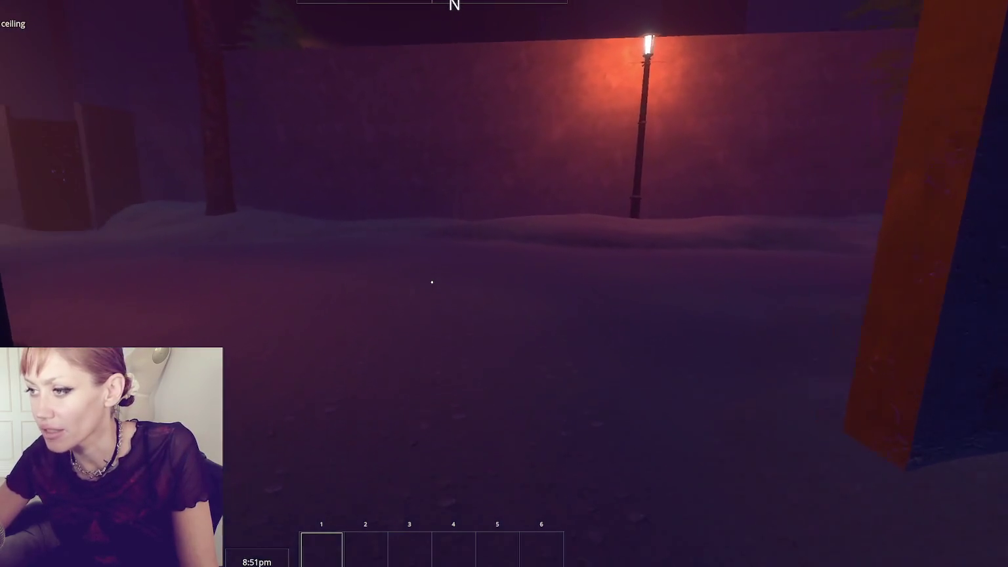
pyautogui.press('w')
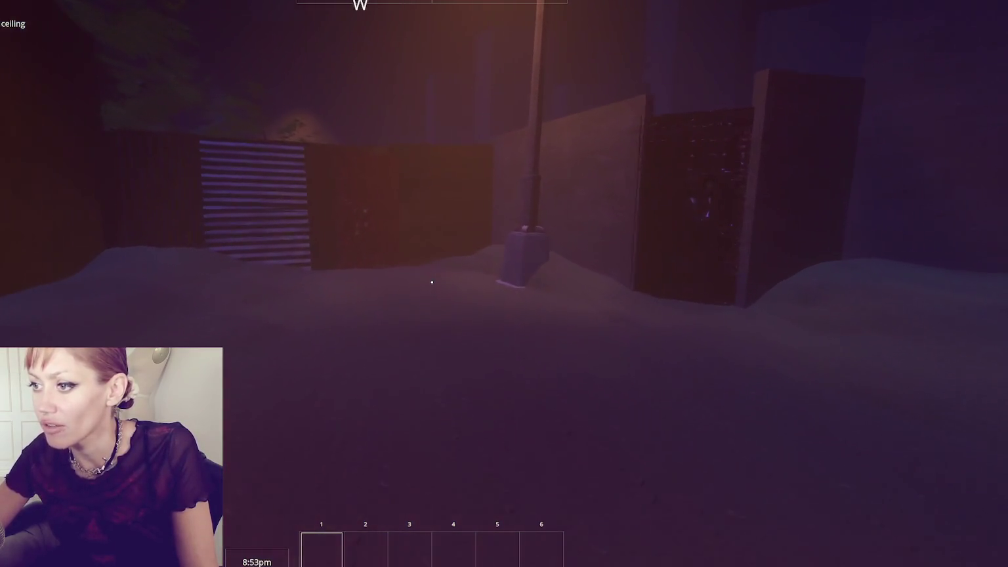
pyautogui.press('w')
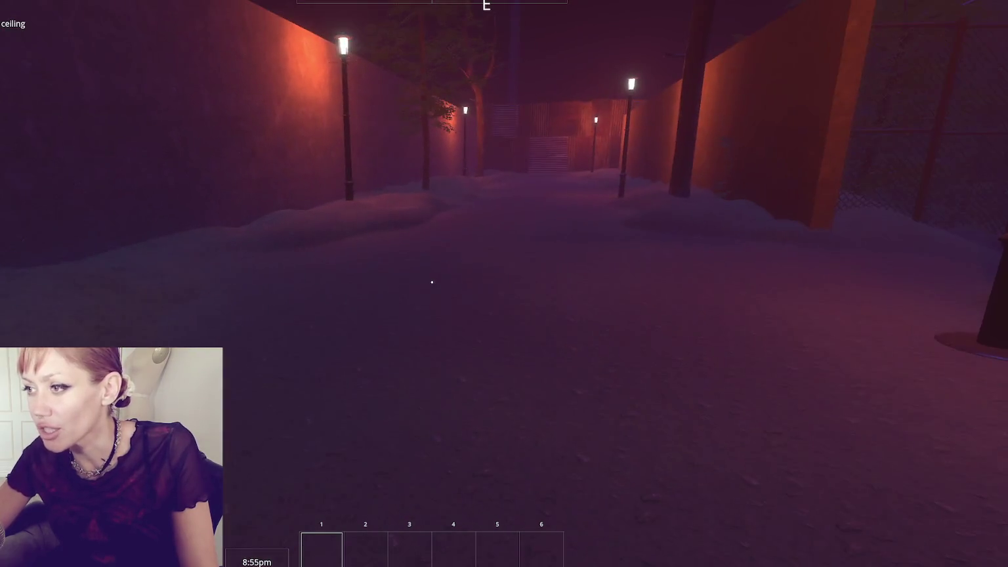
pyautogui.press('w')
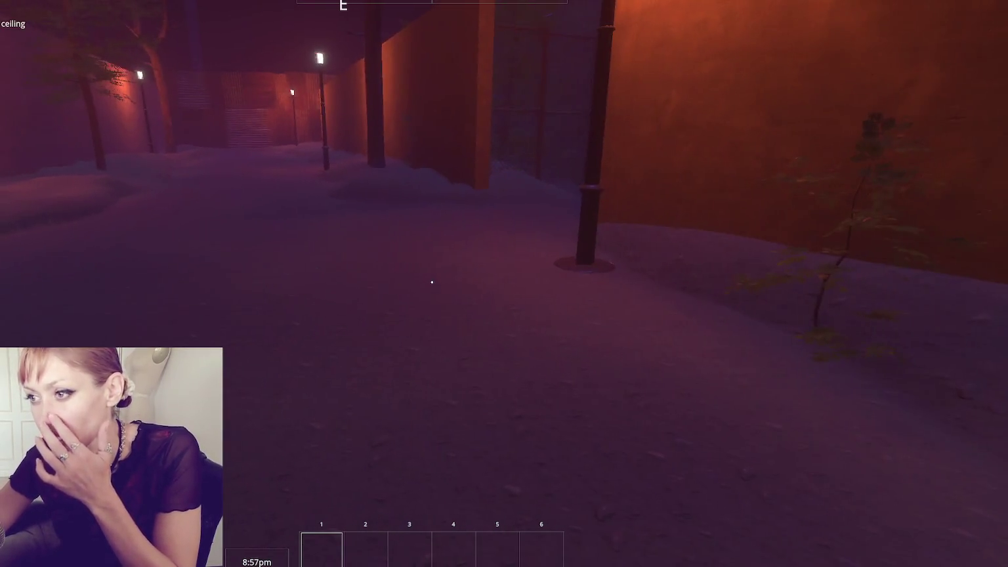
pyautogui.press('w')
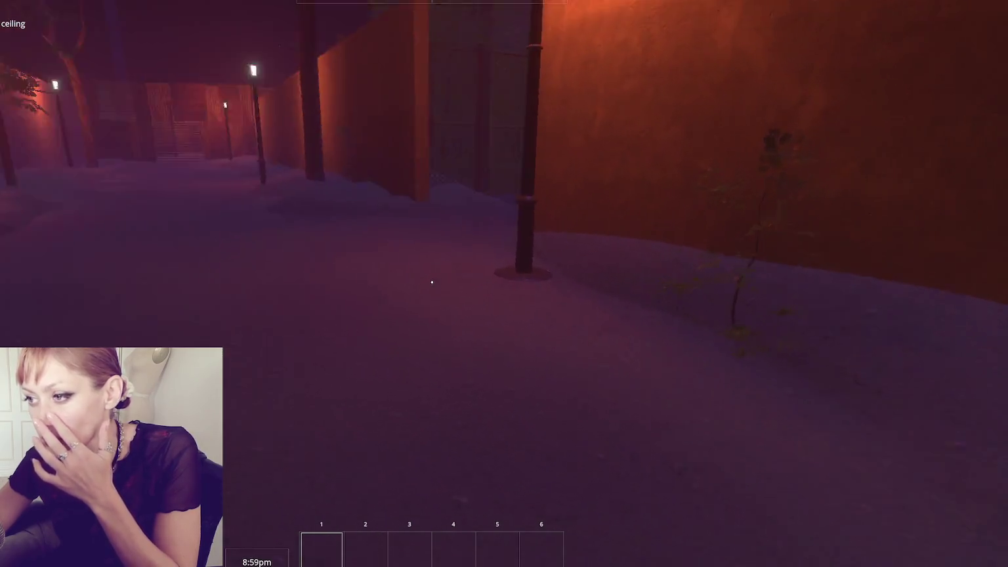
pyautogui.press('w')
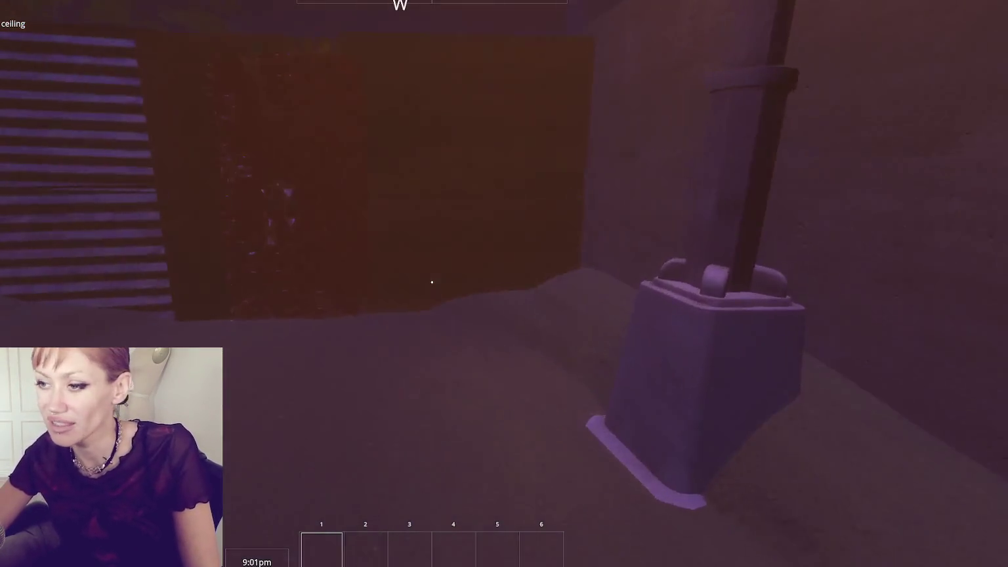
pyautogui.press('w')
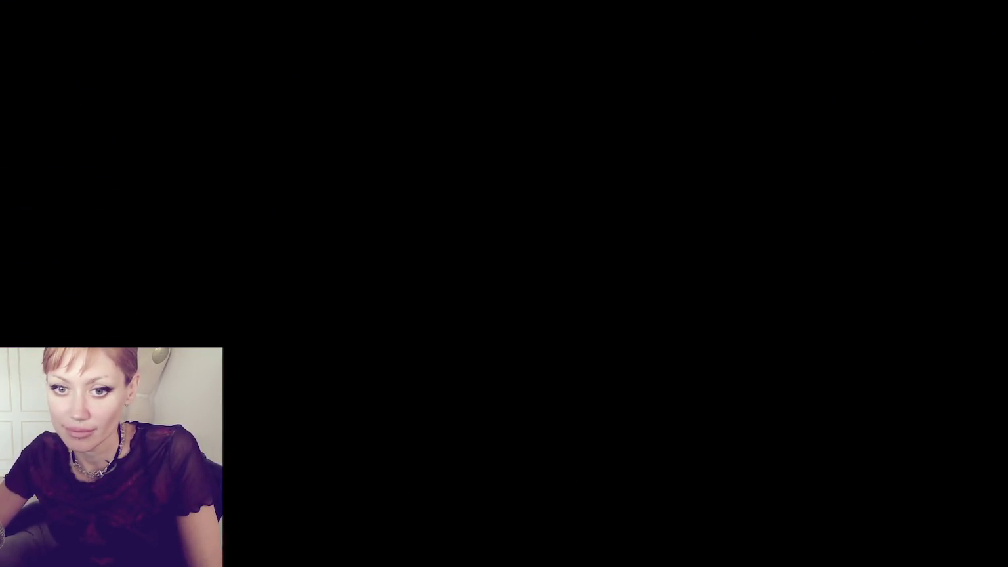
# - Walk past the chain-link fence, down the caged corridor, and enter the Apothecary door
pyautogui.press('w')
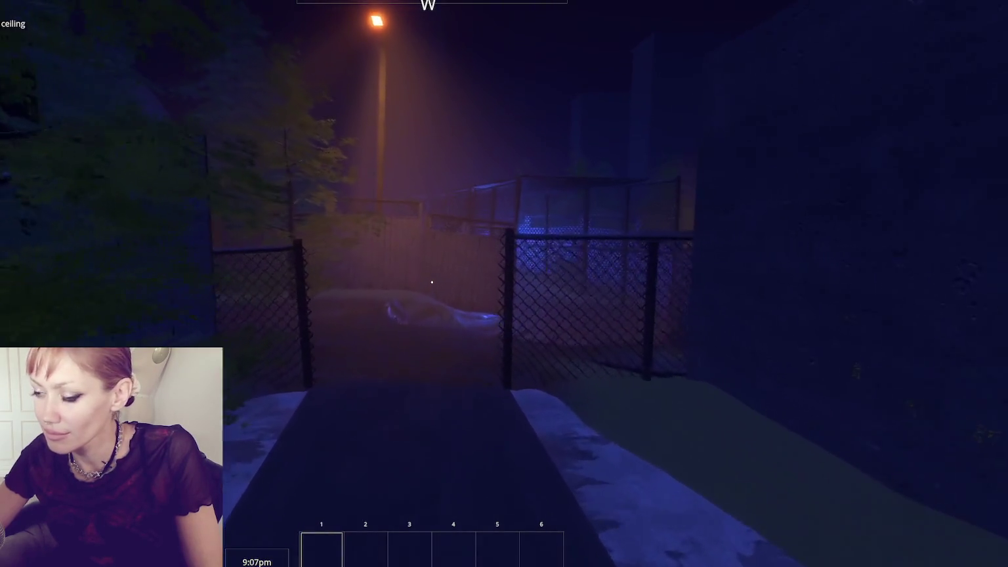
pyautogui.press('w')
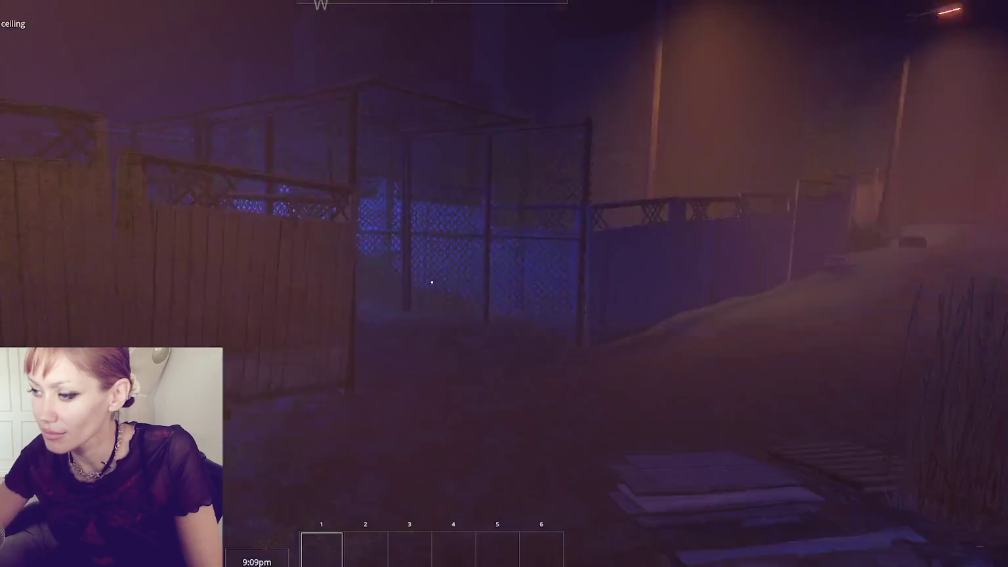
pyautogui.press('w')
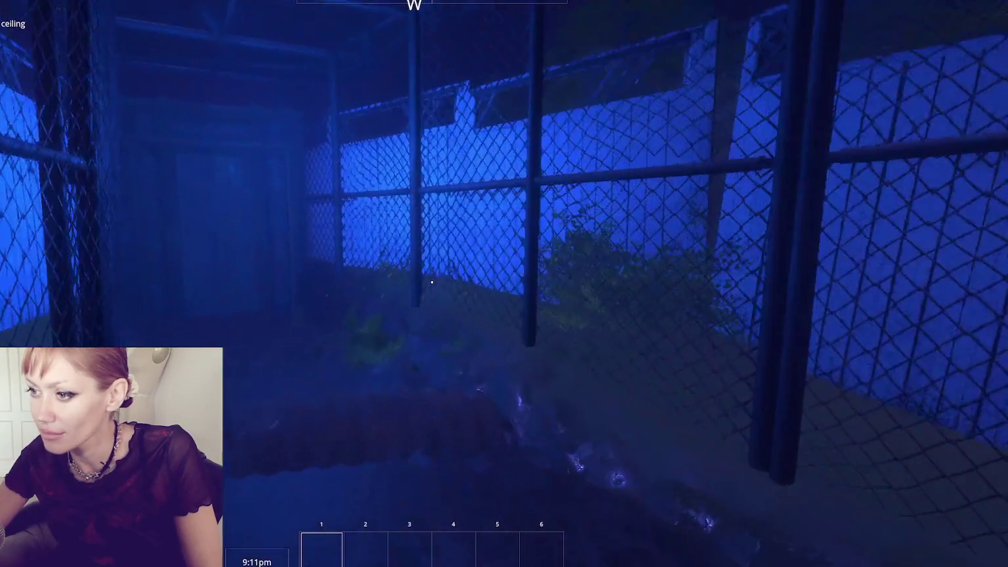
pyautogui.press('w')
pyautogui.press('e')
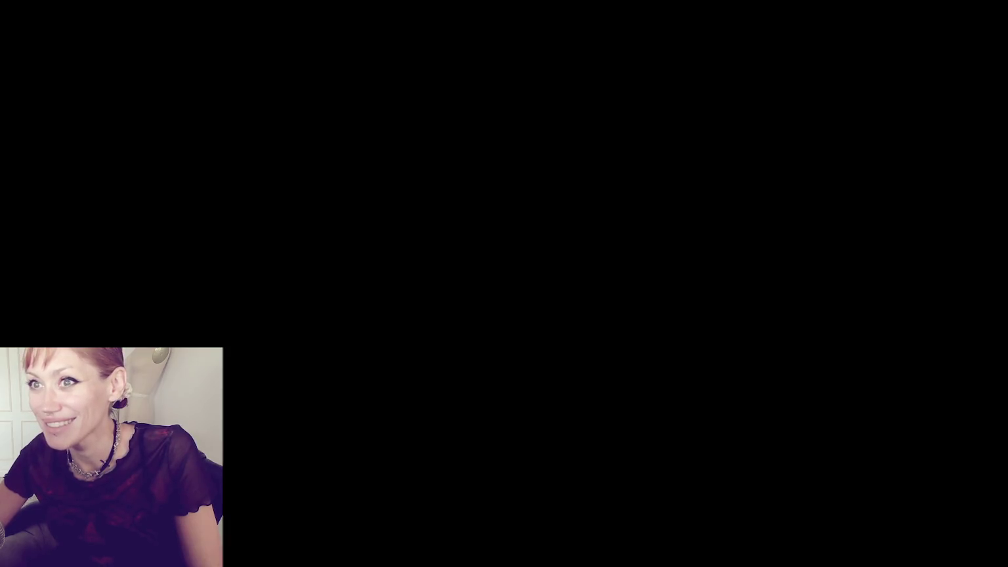
# - Walk past the fire pit and shed into the shop and its back room, return outside, and pause
pyautogui.press('w')
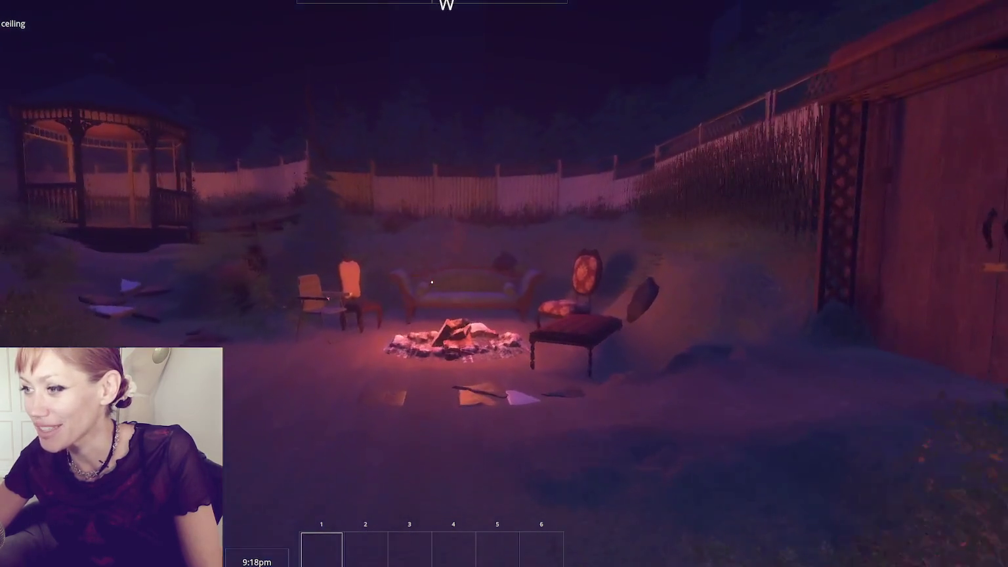
pyautogui.press('w')
pyautogui.press('w')
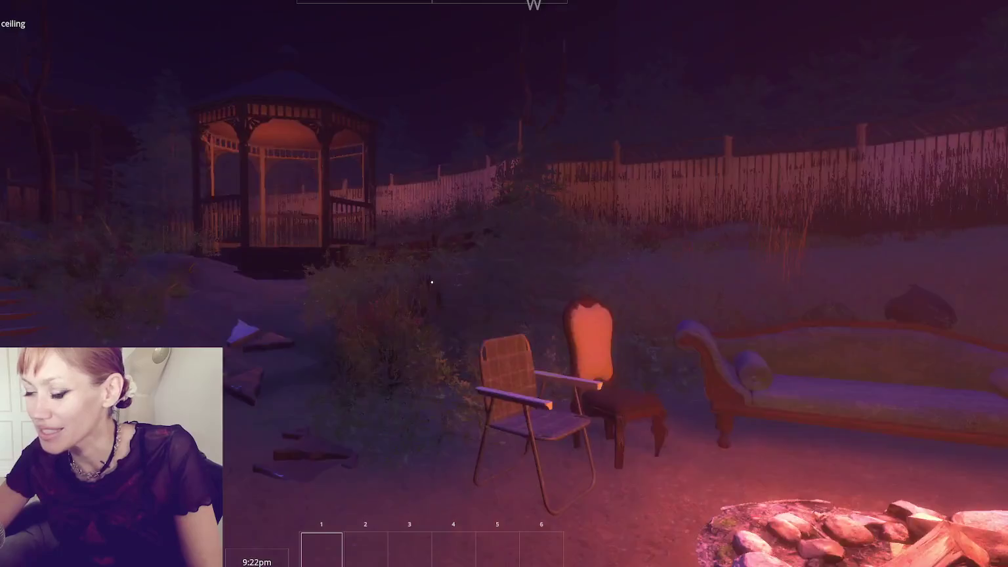
pyautogui.press('w')
pyautogui.press('w')
pyautogui.press('w')
pyautogui.press('e')
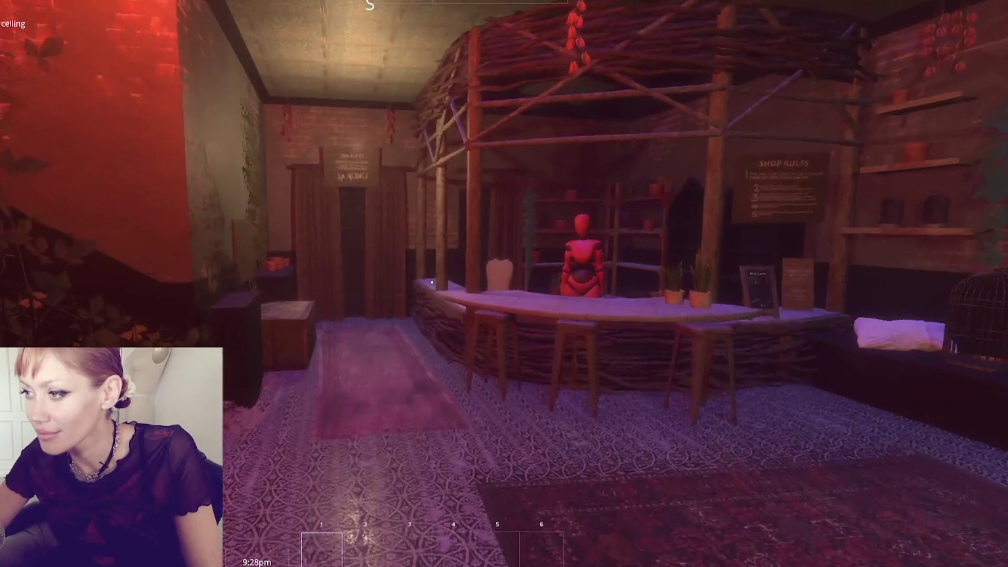
pyautogui.press('w')
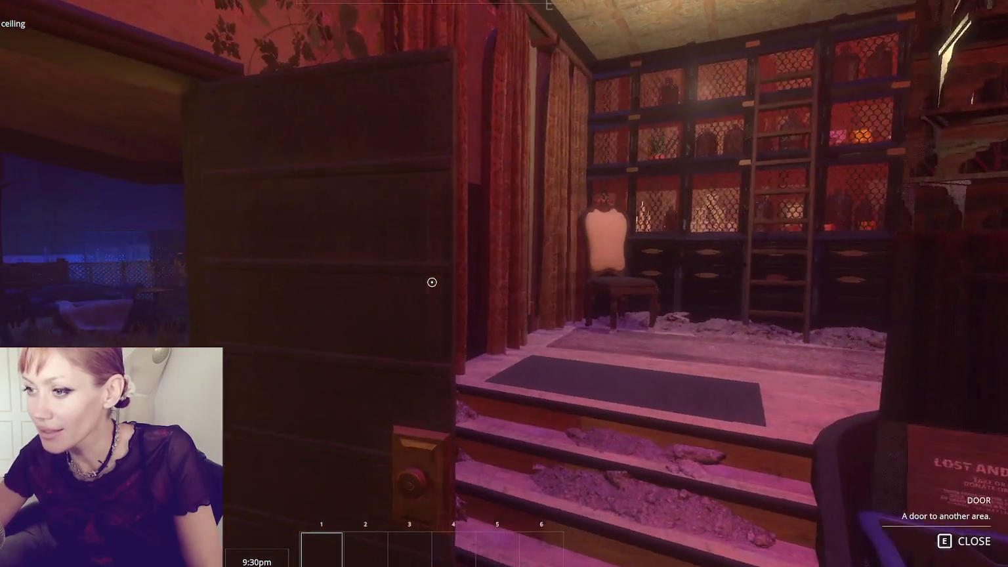
pyautogui.press('w')
pyautogui.press('w')
pyautogui.press('Escape')
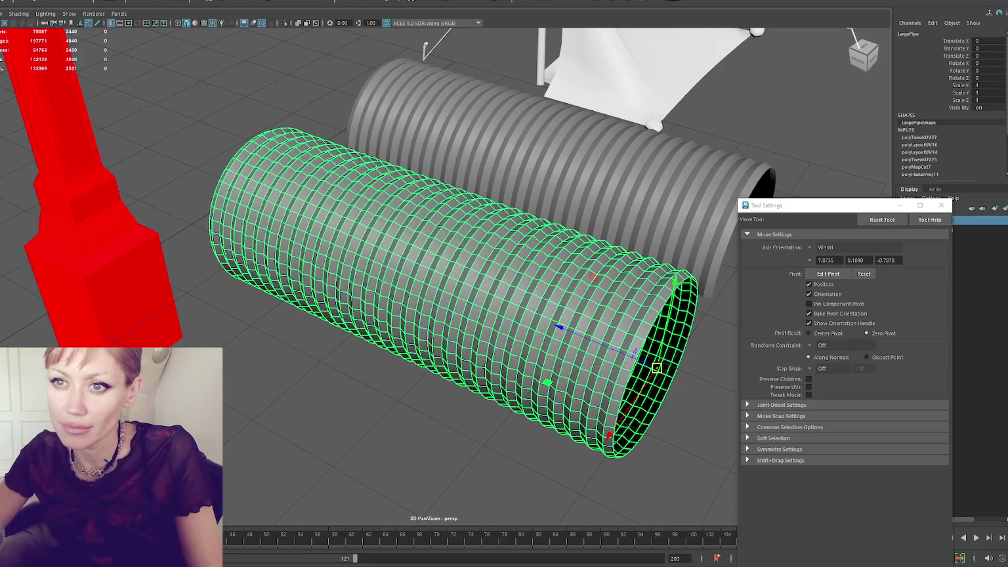
# - Deselect the ribbed pipe and start a new scene with Ctrl+N to get the Fences.mb save prompt
pyautogui.click(161, 156)
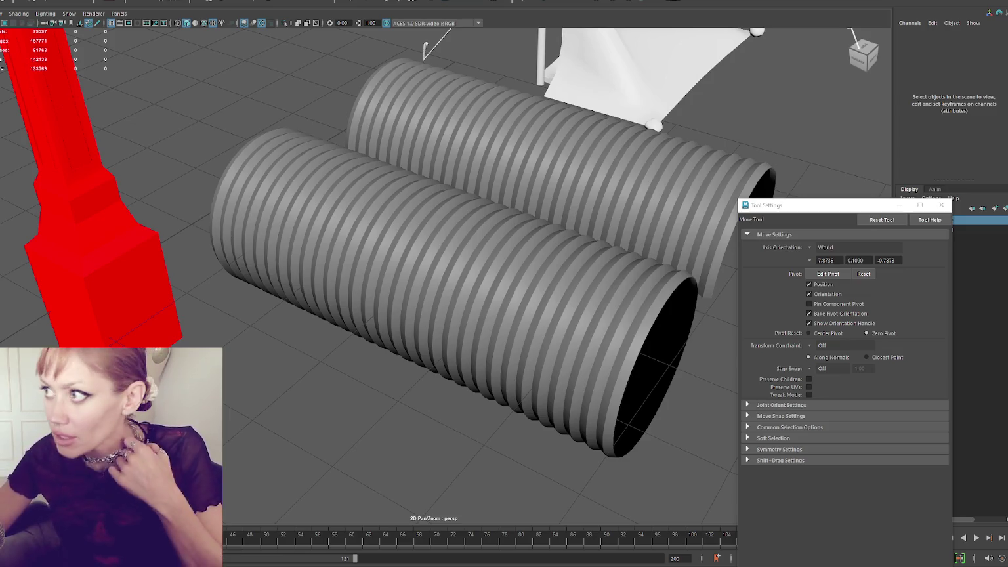
pyautogui.hotkey('ctrl', 'n')
# - Save the changes to Fences.mb from the Save Changes prompt
pyautogui.click(388, 269)
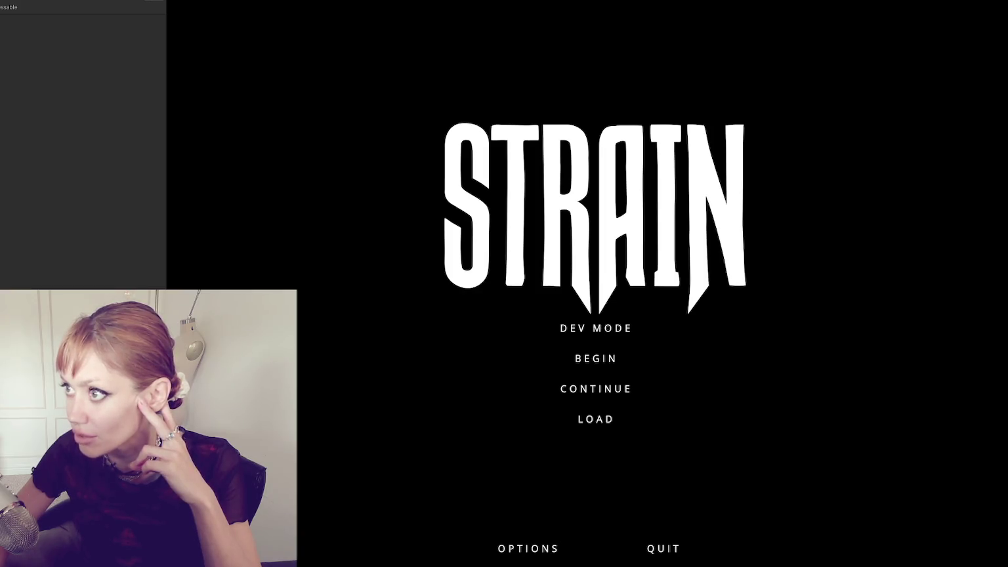
# - Stop the Unity game with Ctrl+P and open WastelandParts.mb from Maya's recent files
pyautogui.hotkey('ctrl', 'p')
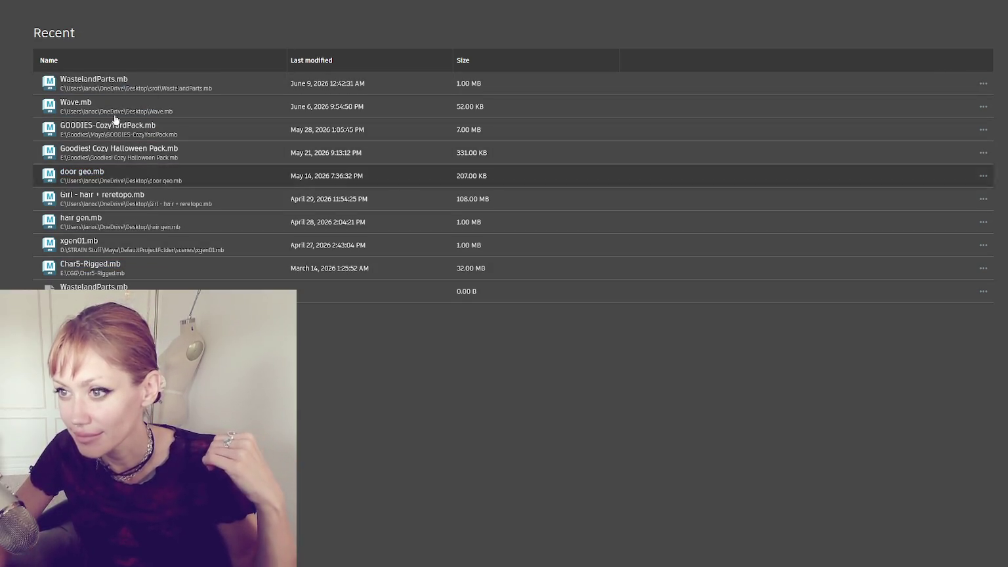
pyautogui.click(94, 79)
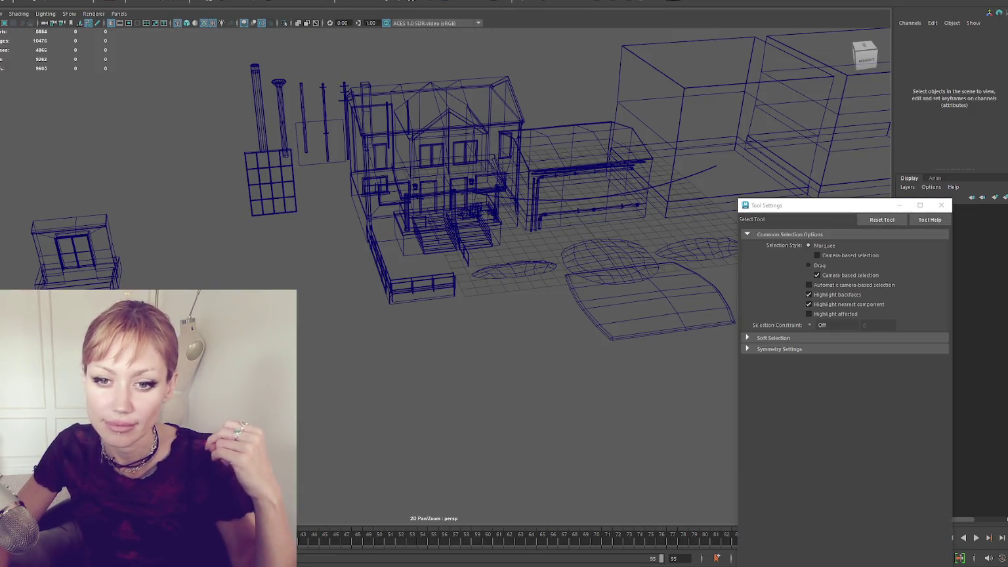
# - Orbit around the house, picking out the house, the drainpipe and FenceShort in turn
pyautogui.moveTo(268, 182)
pyautogui.mouseDown()
pyautogui.moveTo(397, 190)
pyautogui.moveTo(373, 156)
pyautogui.moveTo(226, 171)
pyautogui.moveTo(301, 176)
pyautogui.moveTo(143, 171)
pyautogui.mouseUp()
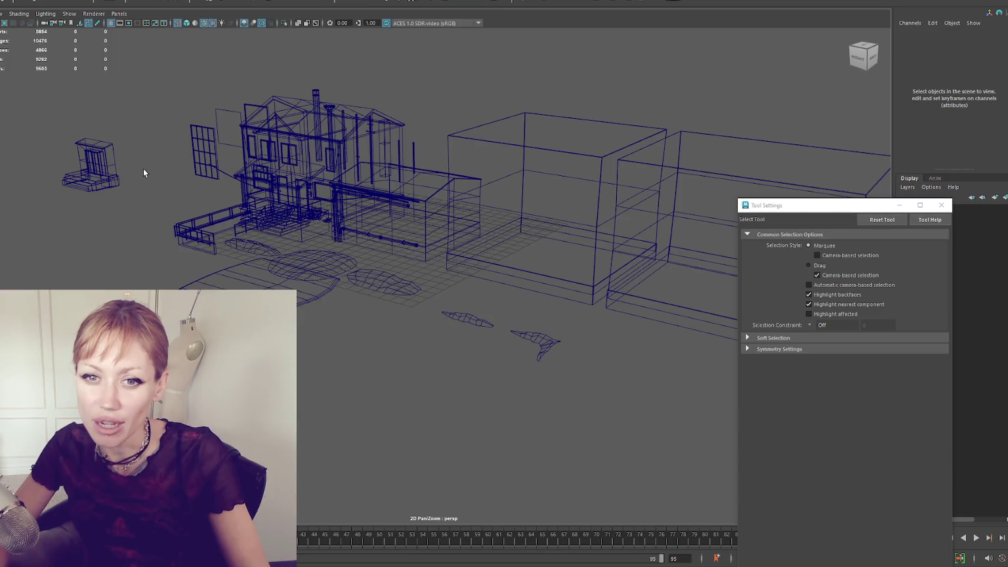
pyautogui.scroll(5, 191, 163)
pyautogui.click(195, 154)
pyautogui.moveTo(194, 155); pyautogui.dragTo(425, 226)
pyautogui.click(409, 224)
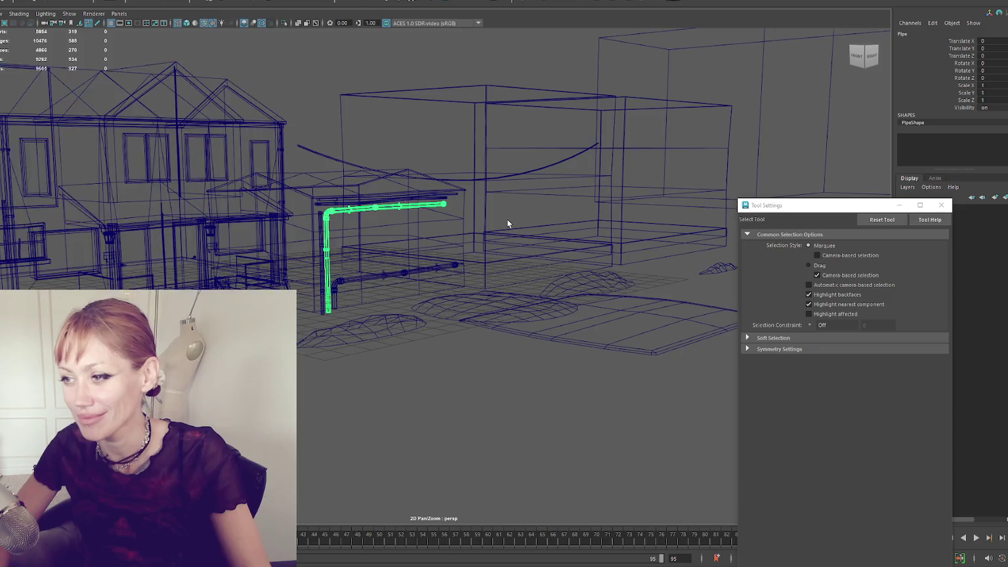
pyautogui.moveTo(507, 219); pyautogui.dragTo(525, 220)
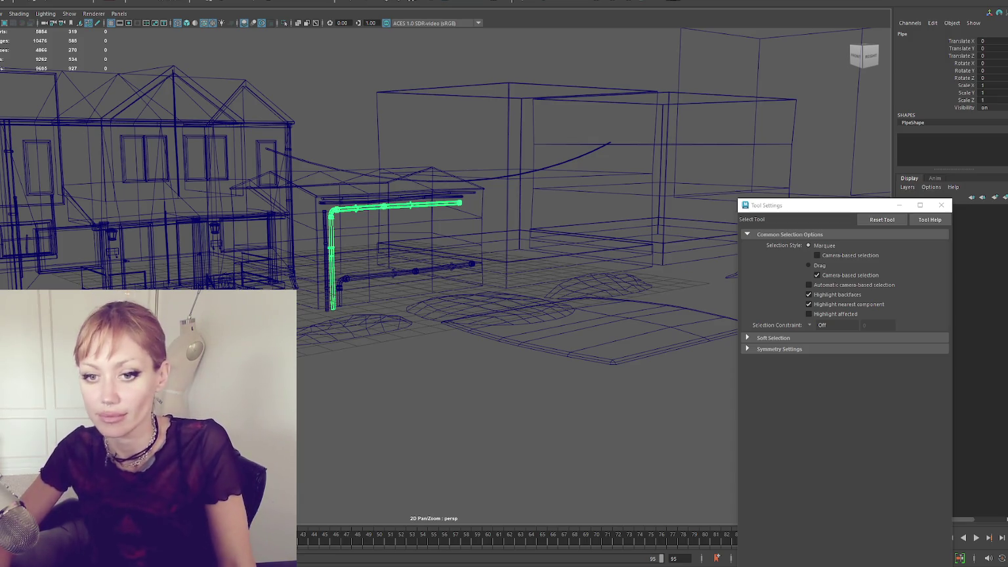
pyautogui.moveTo(274, 183); pyautogui.dragTo(321, 196)
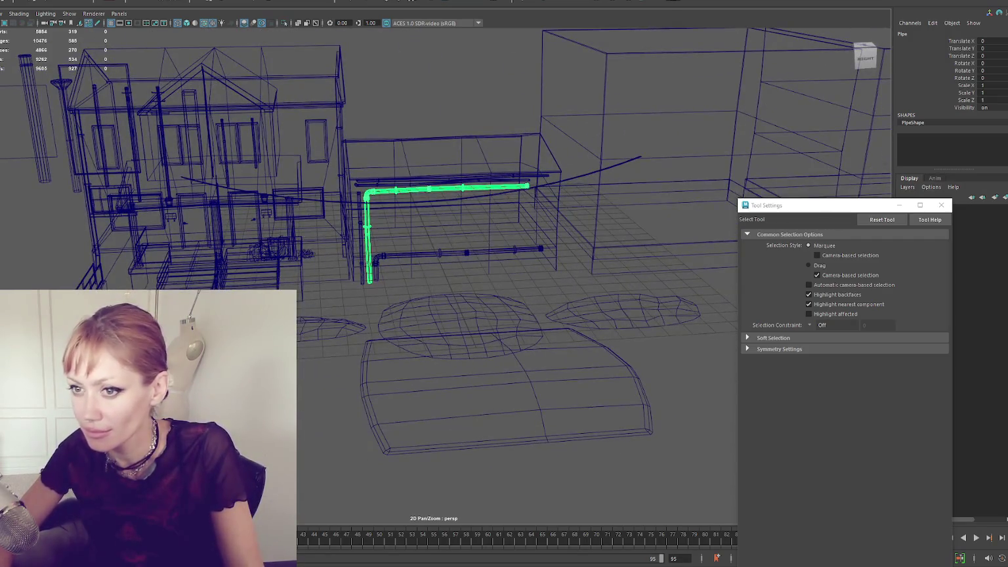
pyautogui.click(104, 205)
pyautogui.scroll(-5, 295, 166)
# - Frame House2 and switch to textured shaded display (6), zooming in on it
pyautogui.click(324, 198)
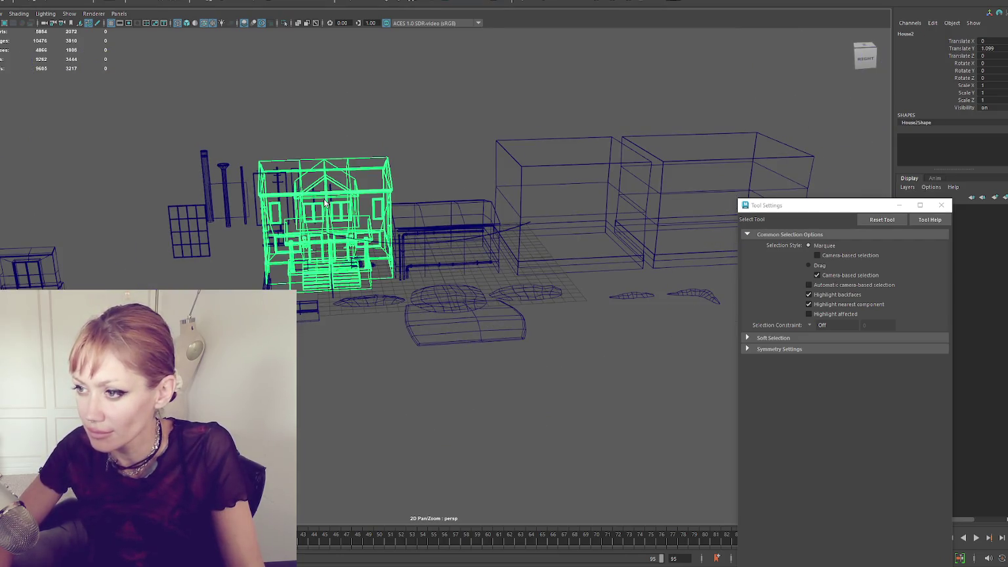
pyautogui.press('f')
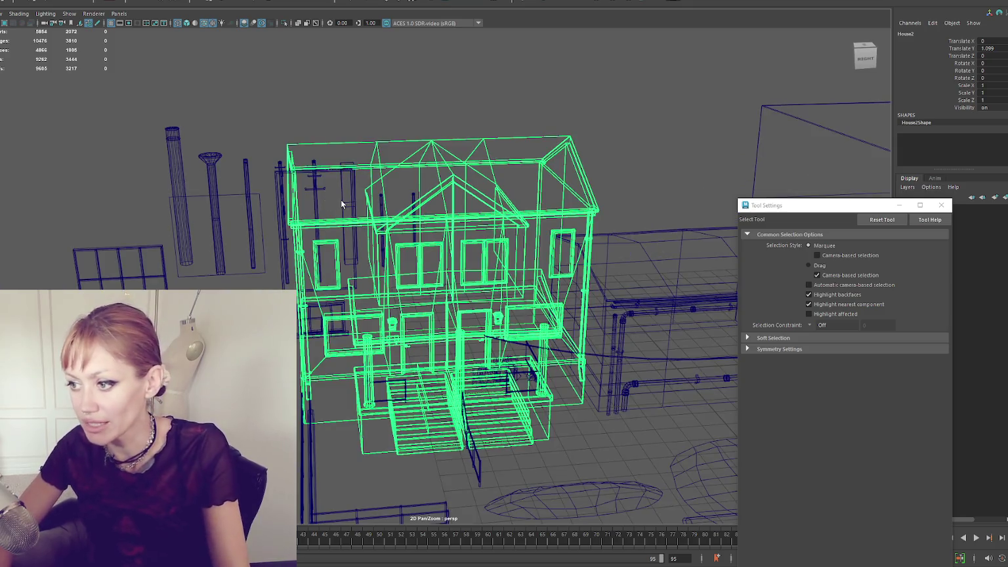
pyautogui.press('6')
pyautogui.scroll(3, 345, 210)
pyautogui.scroll(5, 381, 201)
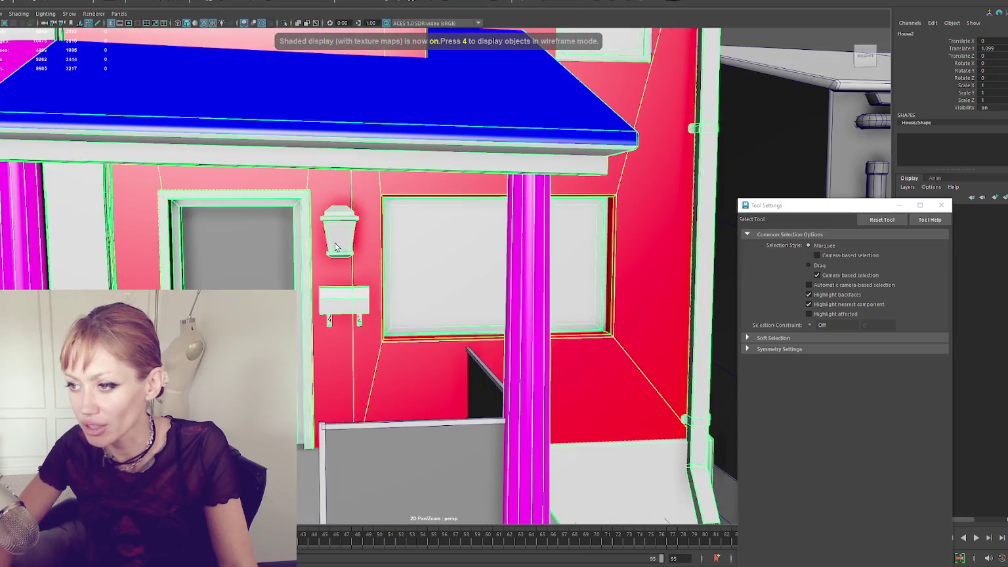
# - Isolate the house model in the viewport in object selection mode
pyautogui.rightClick(336, 247)
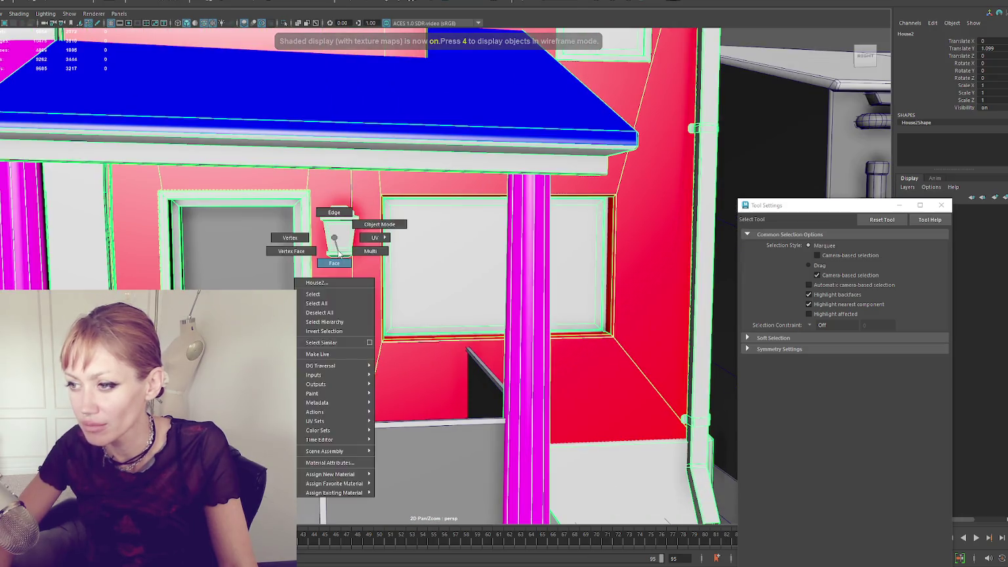
pyautogui.click(340, 235)
pyautogui.press('F8')
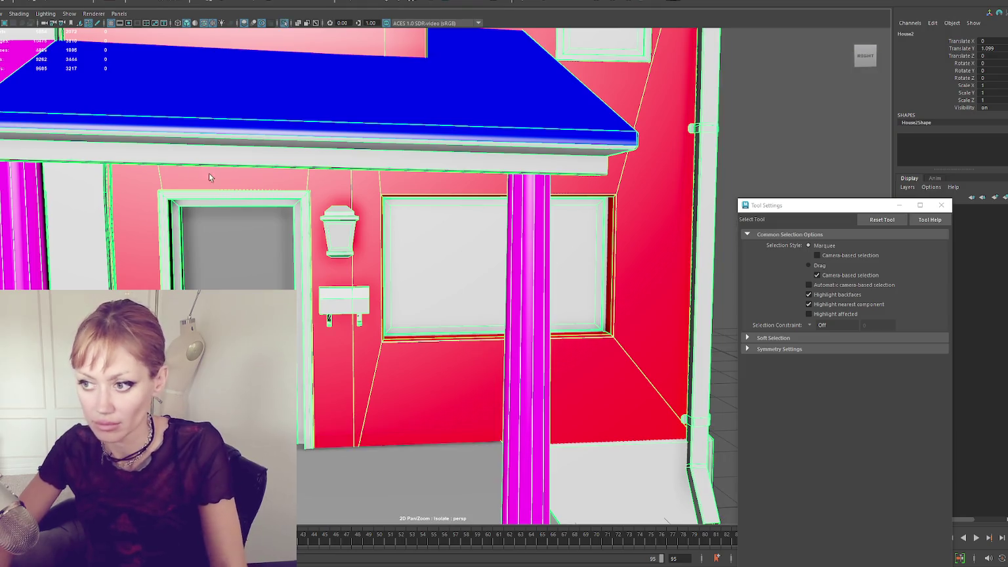
pyautogui.hotkey('ctrl', '1')
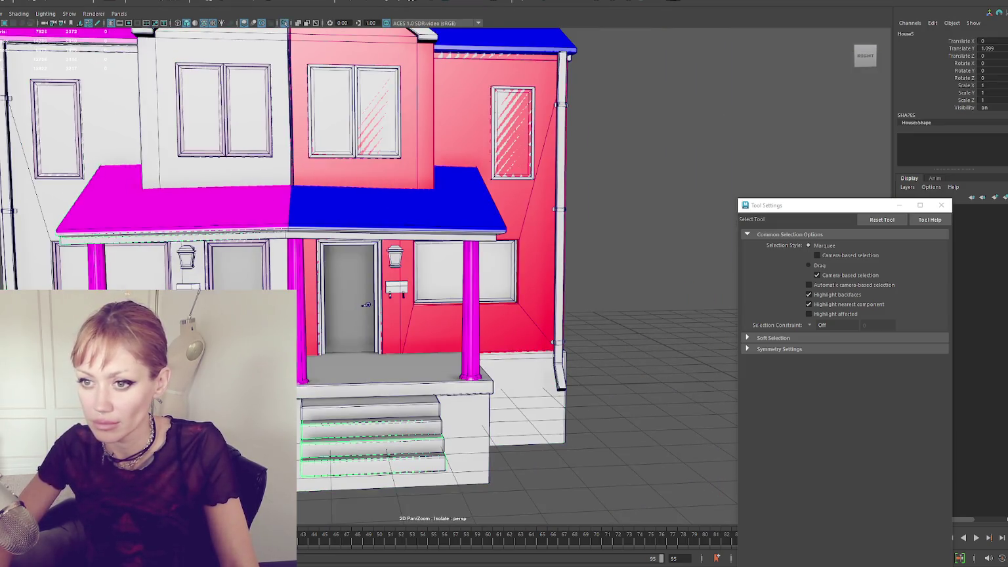
pyautogui.click(136, 237)
pyautogui.press('Up')
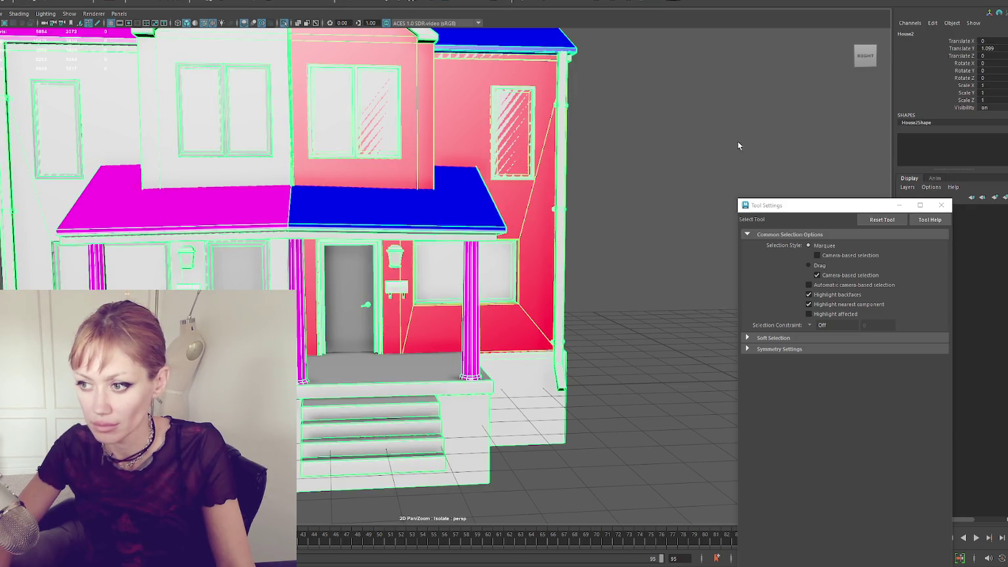
# - Delete the right wall lamp and the mailbox's top, box and leg
pyautogui.rightClick(762, 142)
pyautogui.scroll(5, 357, 219)
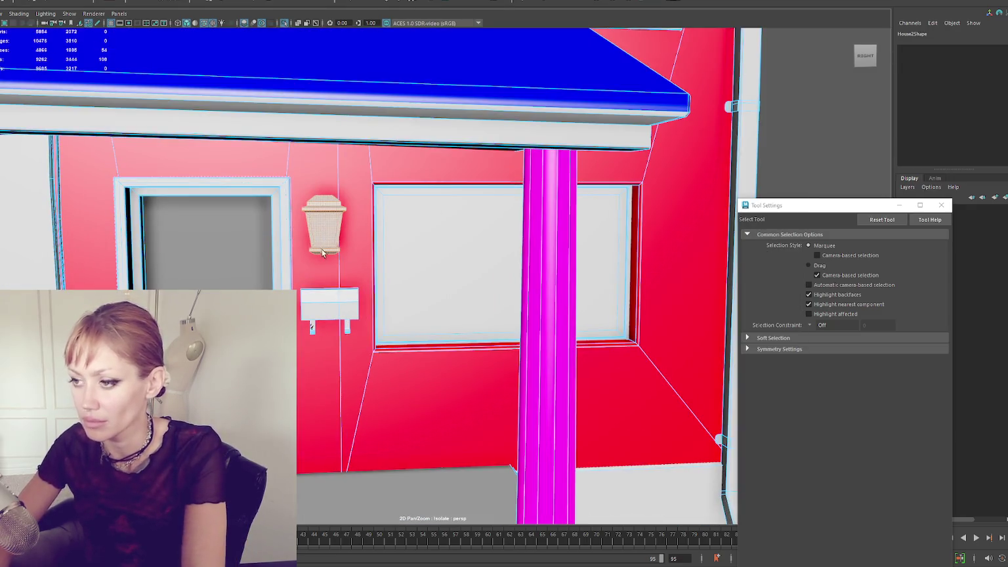
pyautogui.click(322, 221)
pyautogui.press('Delete')
pyautogui.click(330, 299)
pyautogui.press('Delete')
pyautogui.click(321, 309)
pyautogui.press('Delete')
pyautogui.press('Delete')
pyautogui.click(346, 327)
pyautogui.press('Delete')
pyautogui.scroll(-3, 338, 300)
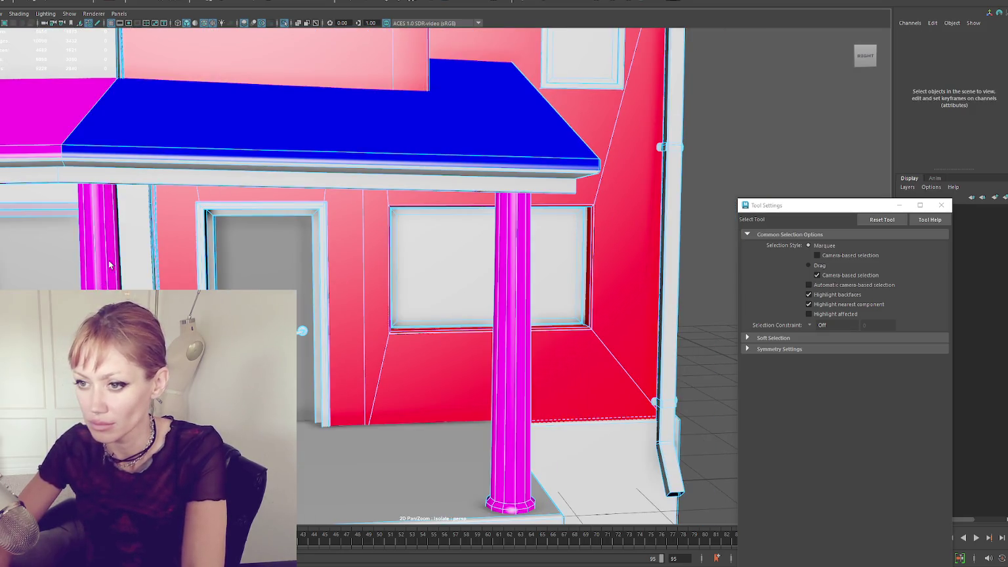
# - Delete the left wall lamp and another porch object
pyautogui.moveTo(100, 264); pyautogui.dragTo(148, 243)
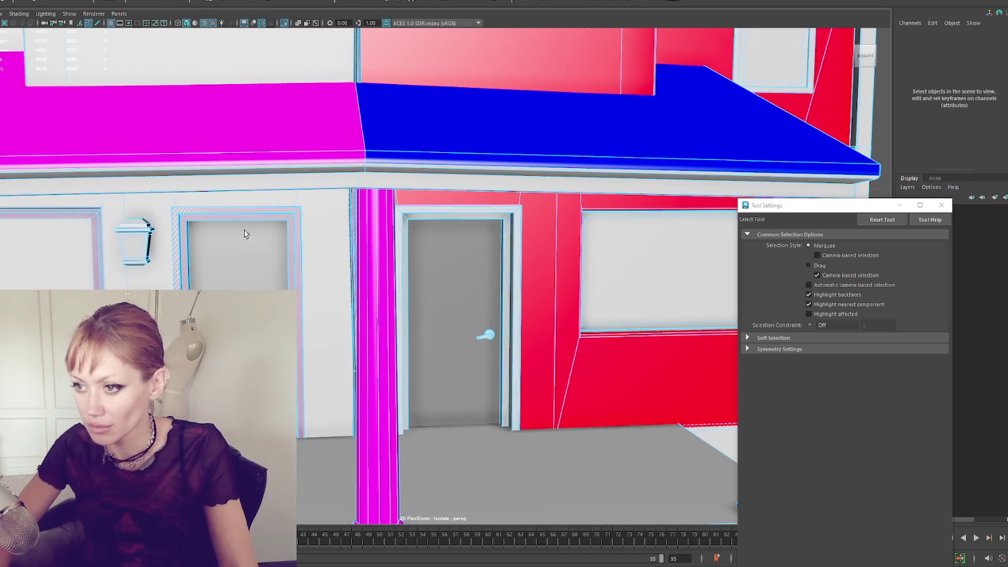
pyautogui.click(147, 243)
pyautogui.press('Delete')
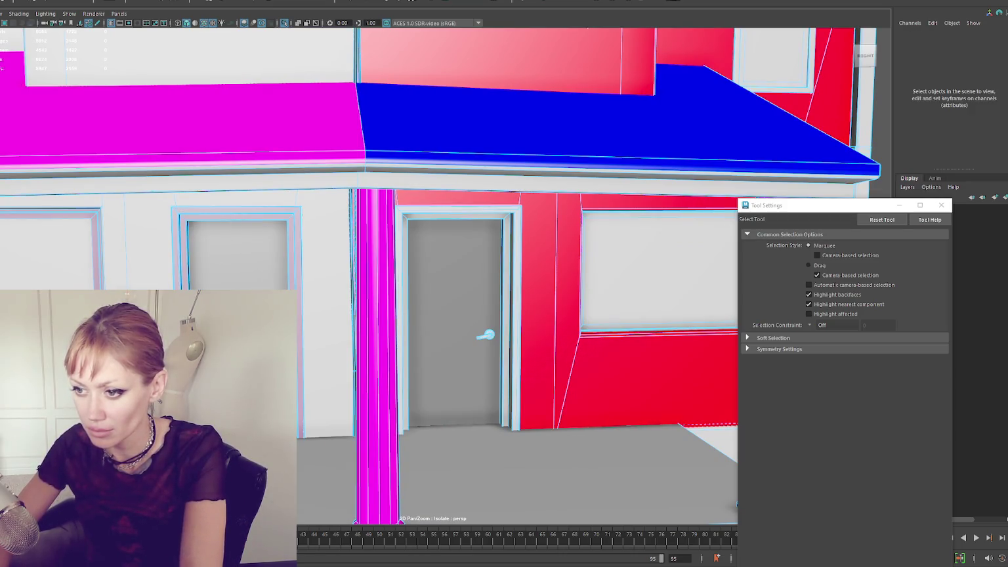
pyautogui.press('Delete')
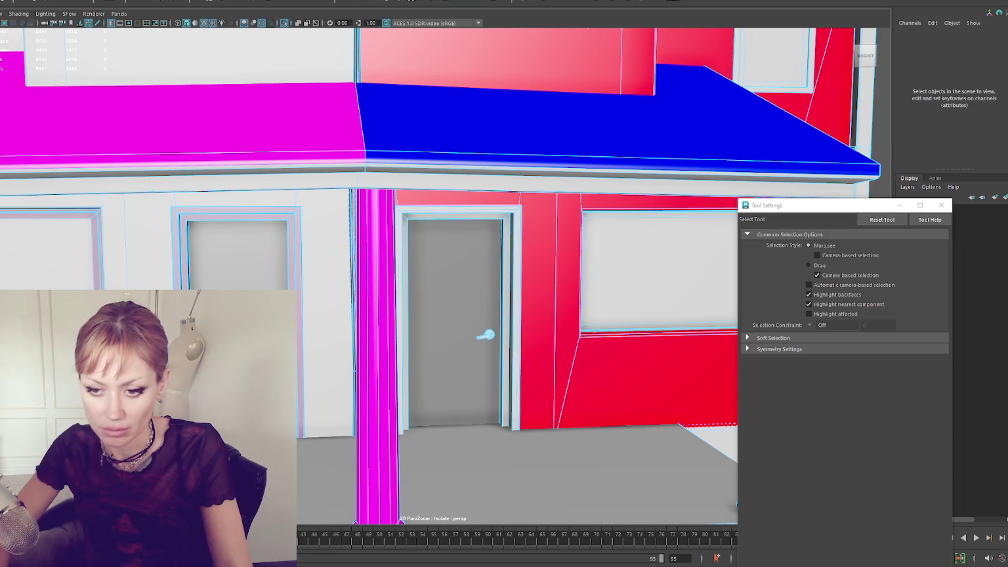
# - Undo to restore the deleted lanterns and mailbox
pyautogui.hotkey('ctrl', 'z')
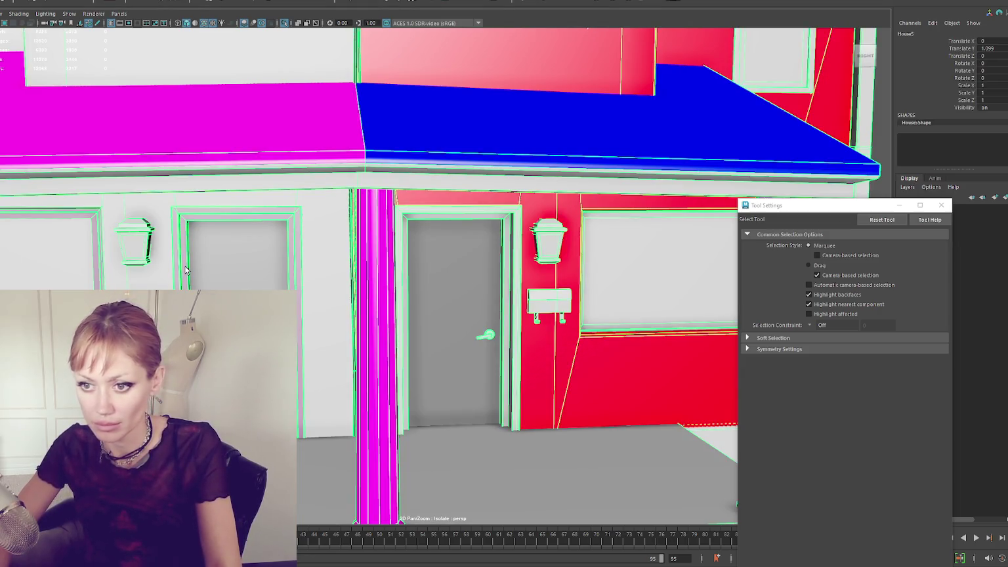
pyautogui.scroll(-5, 85, 225)
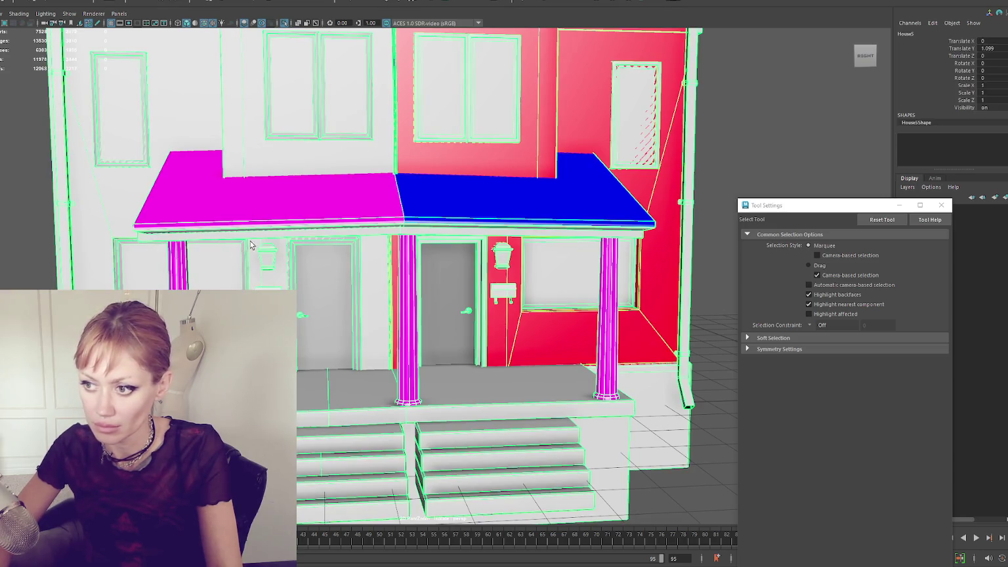
pyautogui.rightClick(8, 187)
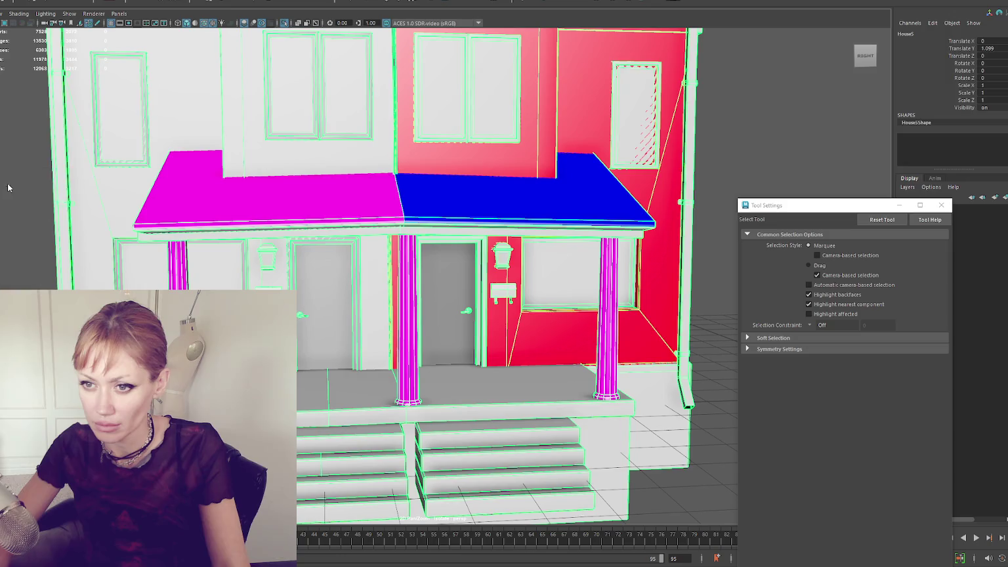
pyautogui.click(8, 187)
pyautogui.hotkey('ctrl', '1')
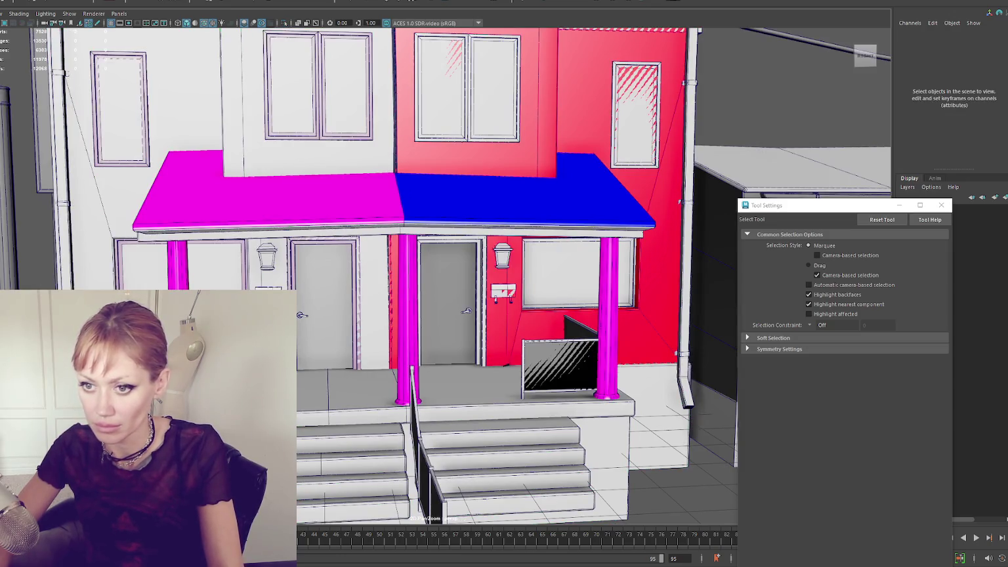
# - Marquee-select the whole house in object mode, including the left window frame
pyautogui.rightClick(8, 187)
pyautogui.scroll(5, 194, 243)
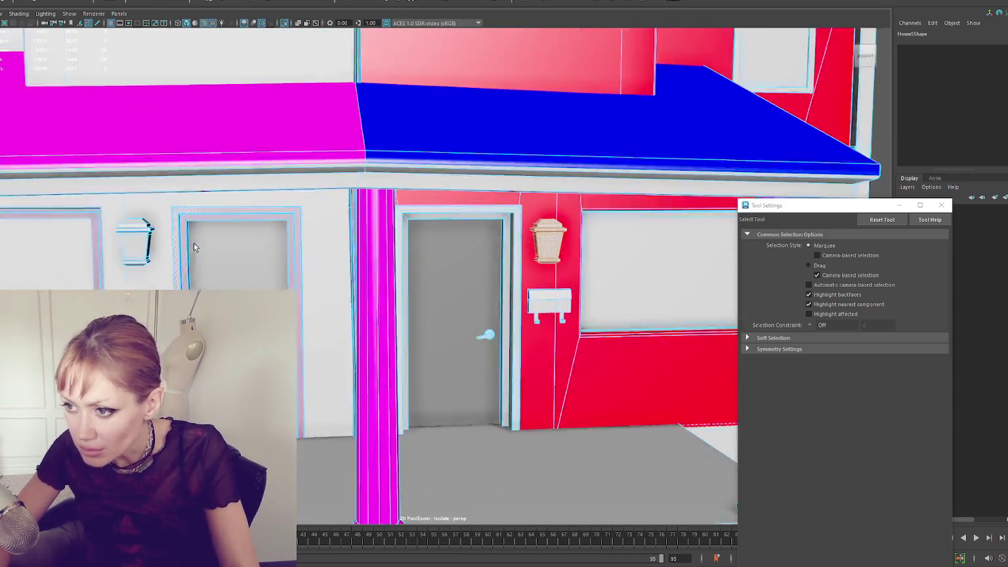
pyautogui.scroll(2, 193, 243)
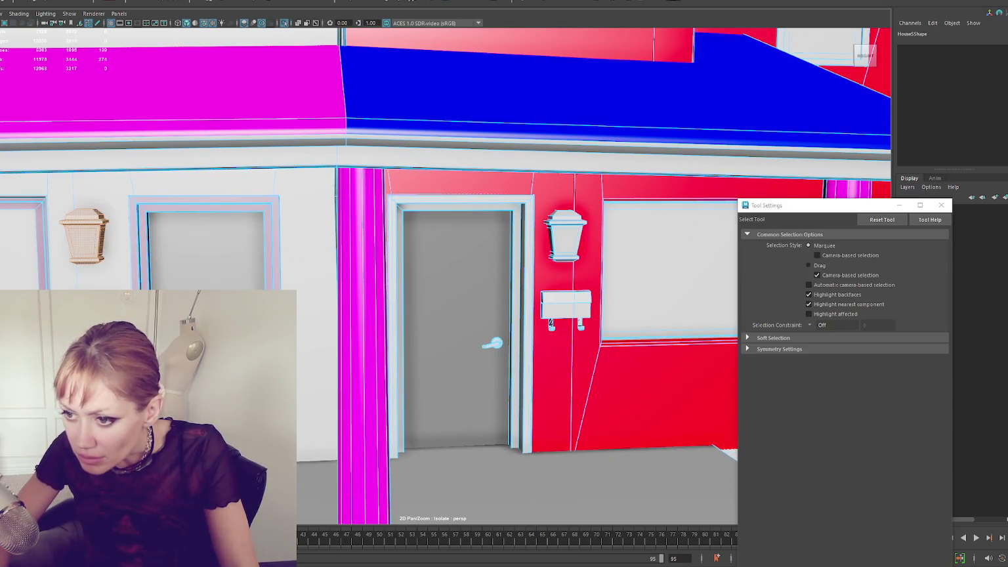
pyautogui.keyDown('shift'); pyautogui.click(205, 201); pyautogui.keyUp('shift')
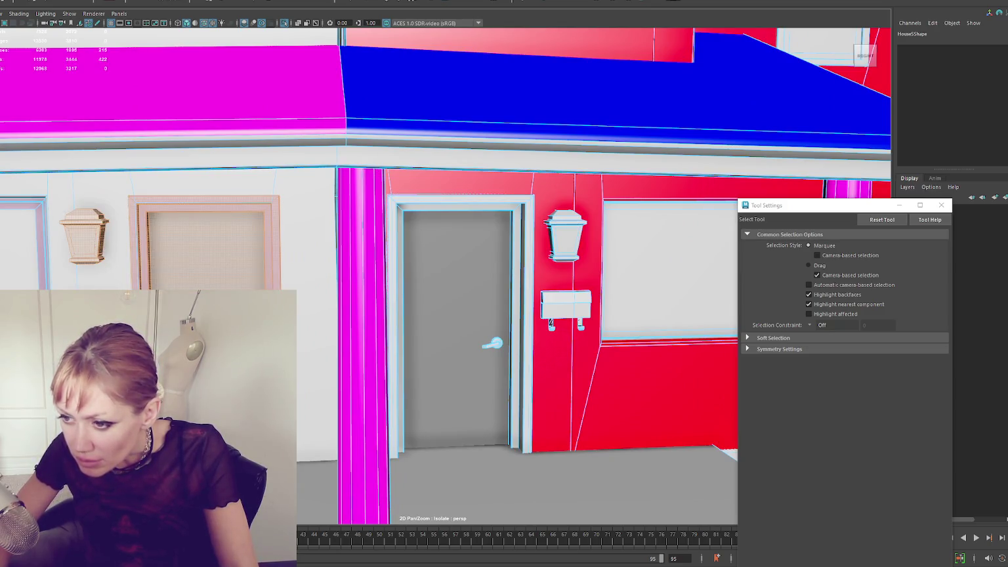
pyautogui.scroll(-10, 420, 276)
pyautogui.moveTo(270, 117)
pyautogui.mouseDown()
pyautogui.moveTo(558, 386)
pyautogui.moveTo(631, 429)
pyautogui.mouseUp()
# - Delete the house, keeping the door, lantern and mailbox
pyautogui.press('Delete')
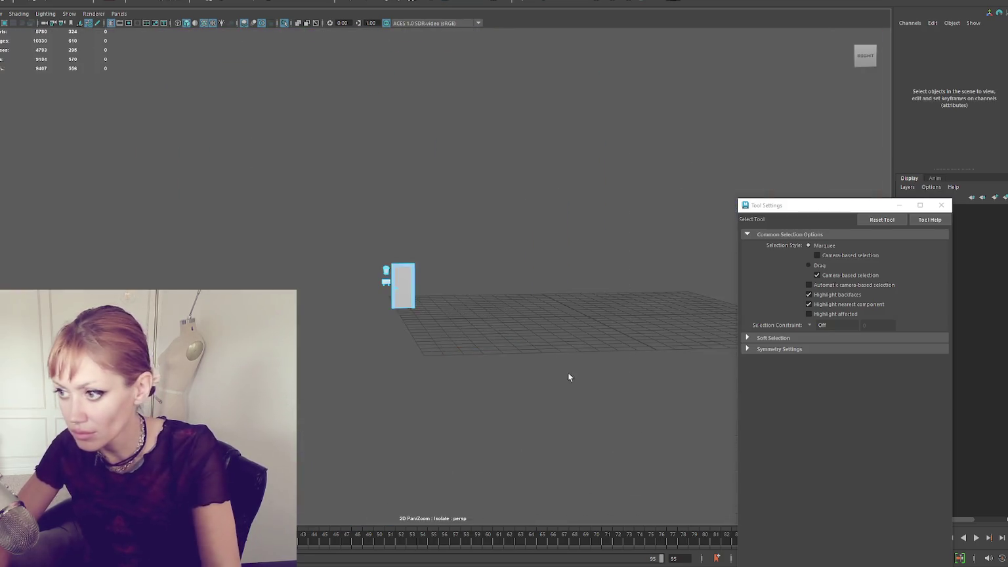
pyautogui.scroll(5, 588, 401)
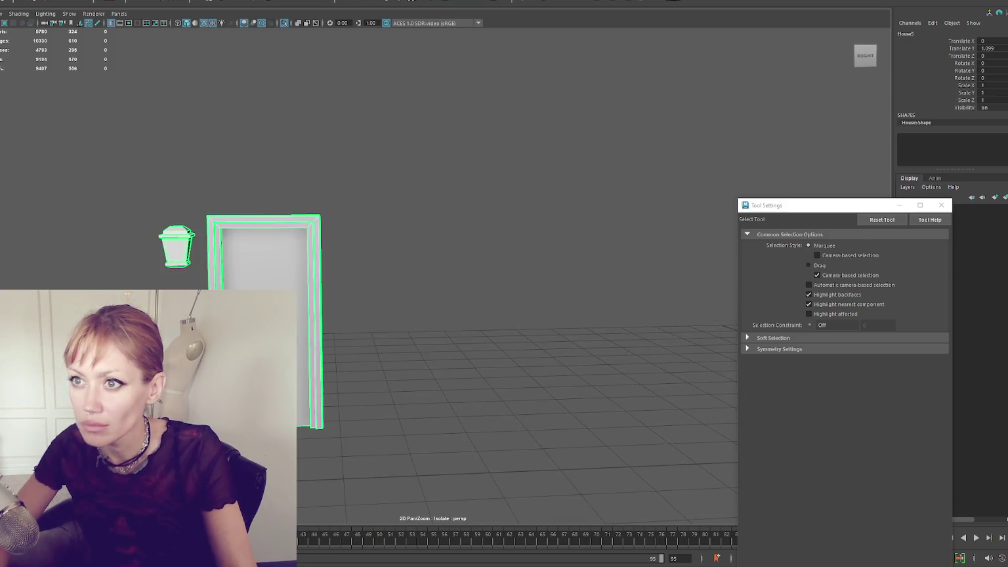
pyautogui.moveTo(375, 176)
pyautogui.mouseDown()
pyautogui.moveTo(373, 196)
pyautogui.moveTo(210, 450)
pyautogui.moveTo(379, 367)
pyautogui.mouseUp()
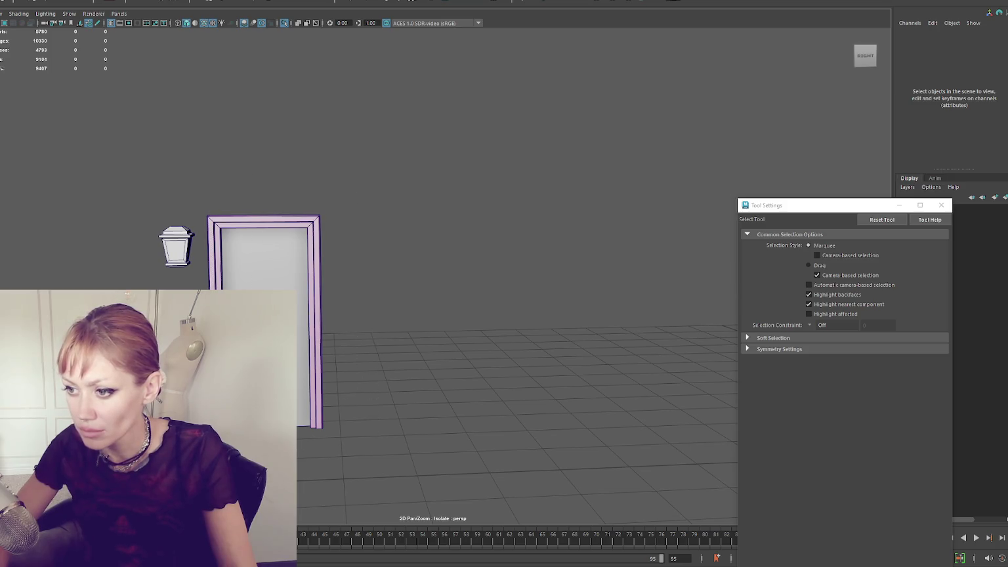
pyautogui.scroll(5, 277, 247)
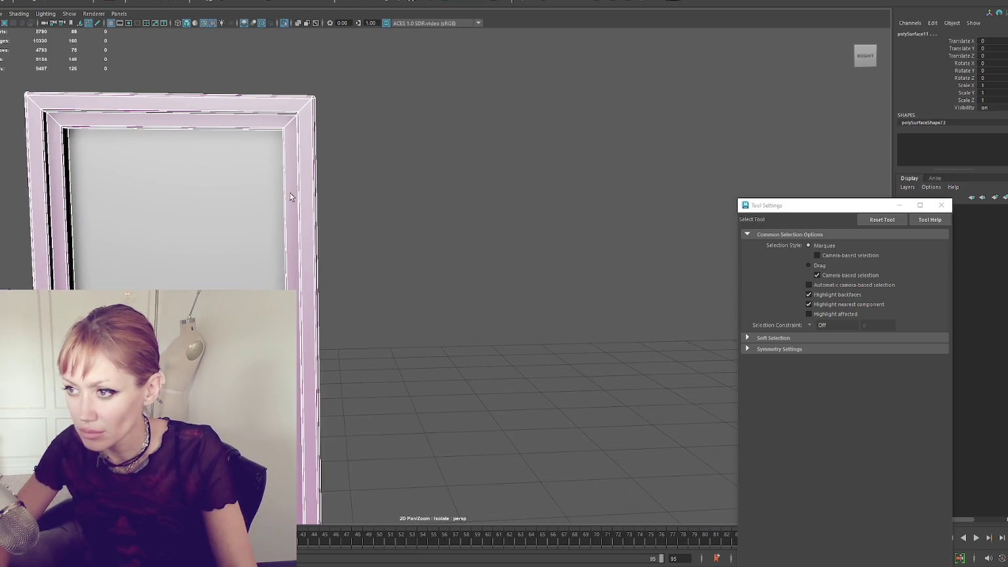
pyautogui.scroll(-2, 253, 210)
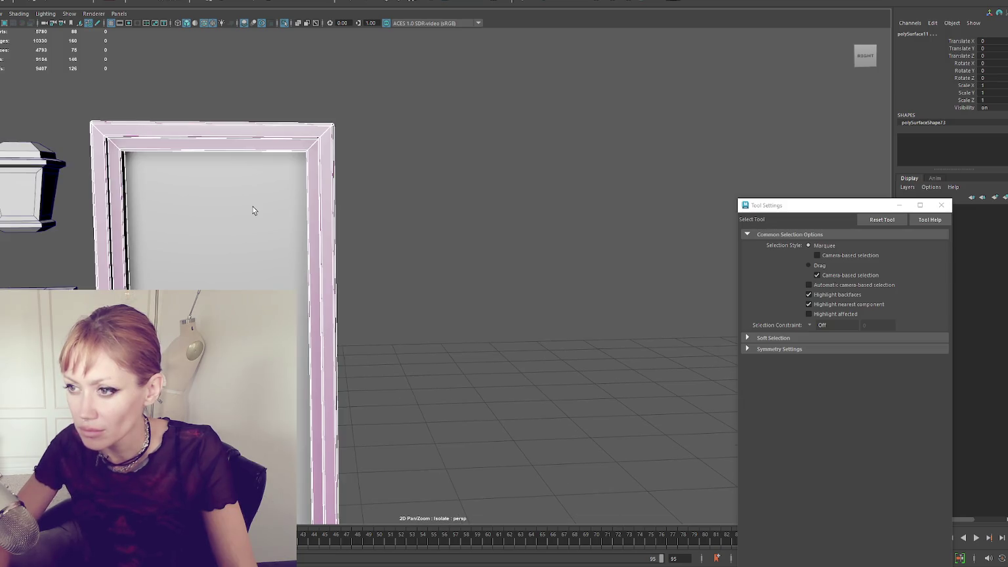
# - Delete all faces of the pink door frame, leaving the bare door slab
pyautogui.rightClick(383, 131)
pyautogui.click(420, 114)
pyautogui.doubleClick(314, 165)
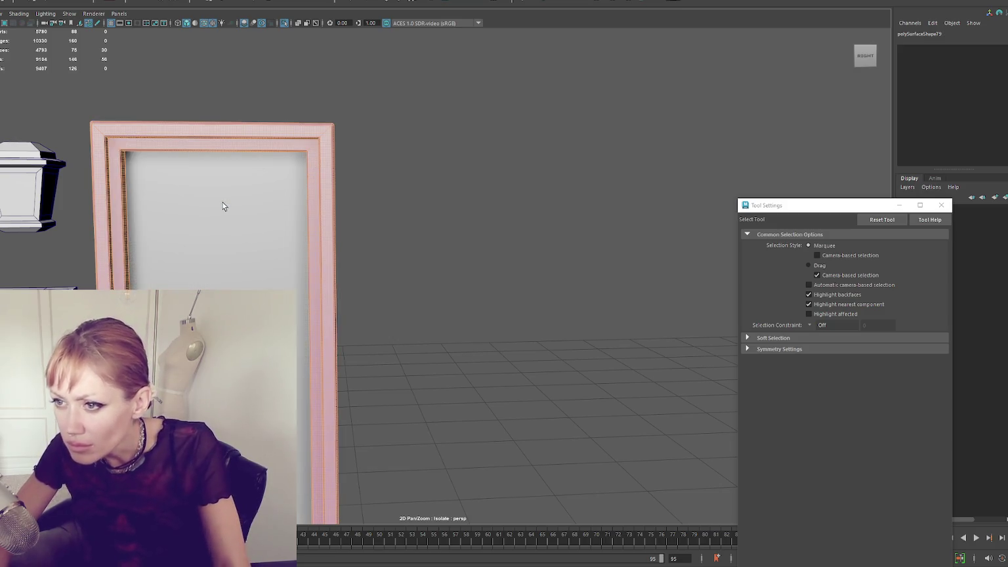
pyautogui.press('Delete')
pyautogui.moveTo(286, 91); pyautogui.dragTo(387, 109)
# - Combine the two mailbox parts into one mesh with Mesh > Combine
pyautogui.click(214, 162)
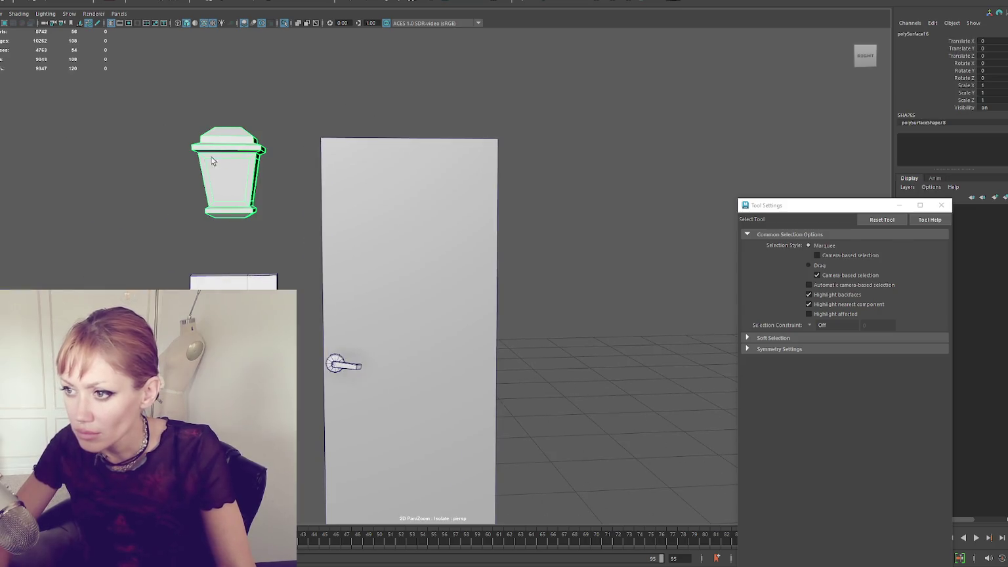
pyautogui.moveTo(131, 101)
pyautogui.mouseDown()
pyautogui.moveTo(326, 219)
pyautogui.moveTo(270, 207)
pyautogui.moveTo(149, 211)
pyautogui.moveTo(288, 276)
pyautogui.mouseUp()
pyautogui.click(58, 188)
pyautogui.moveTo(72, 198); pyautogui.dragTo(259, 293)
pyautogui.click(43, 1)
pyautogui.click(75, 1)
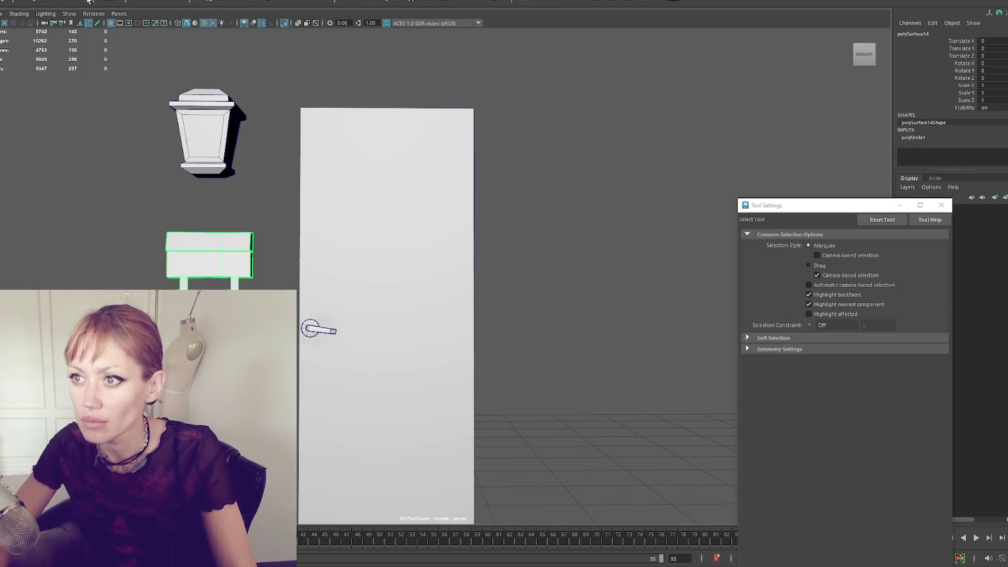
pyautogui.click(102, 71)
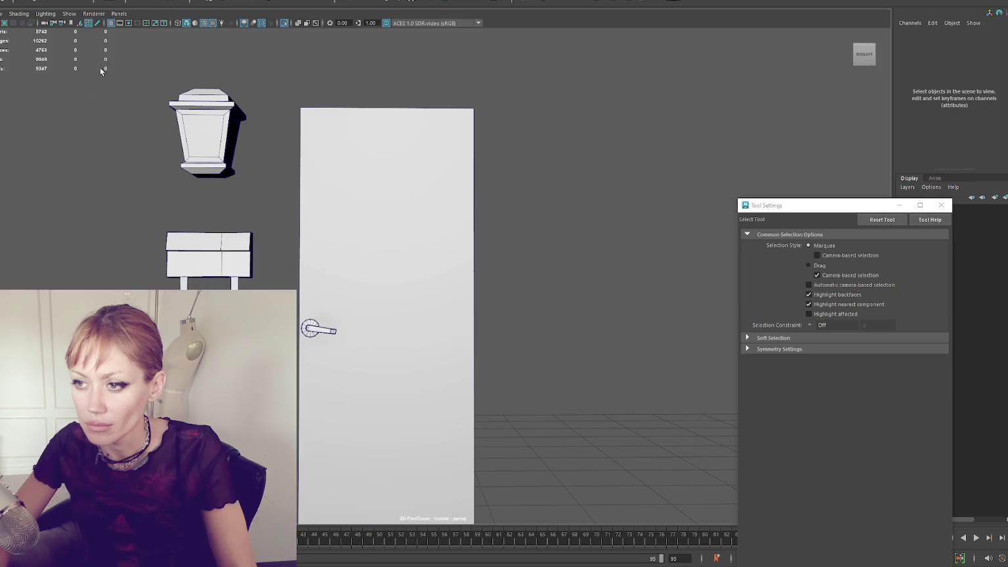
# - Enter vertex mode on the wall lantern and select its bottom vertices
pyautogui.click(197, 141)
pyautogui.press('r')
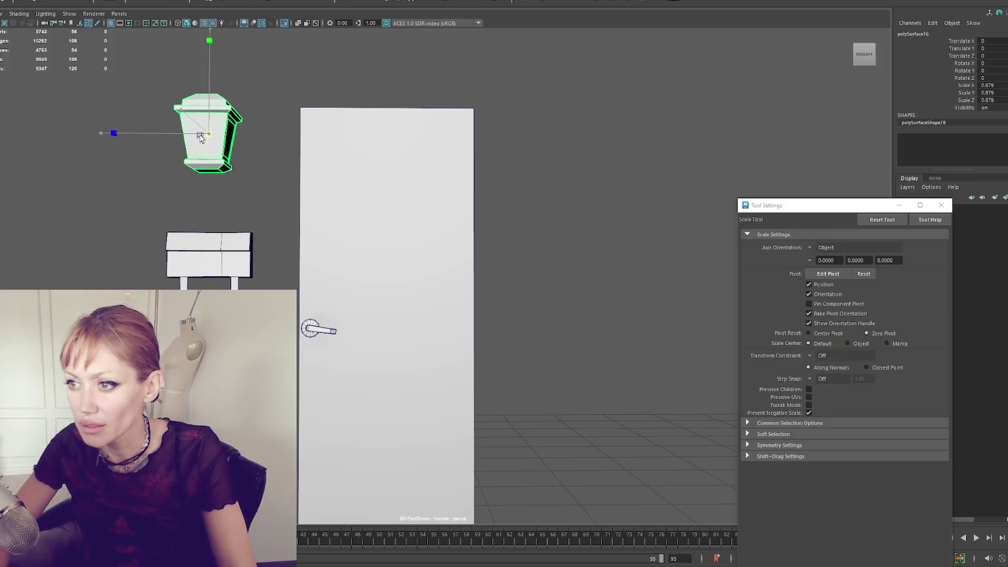
pyautogui.click(256, 151)
pyautogui.moveTo(206, 136); pyautogui.dragTo(206, 162)
pyautogui.click(206, 162)
pyautogui.rightClick(282, 82)
pyautogui.click(286, 49)
pyautogui.press('w')
pyautogui.moveTo(135, 196); pyautogui.dragTo(194, 154)
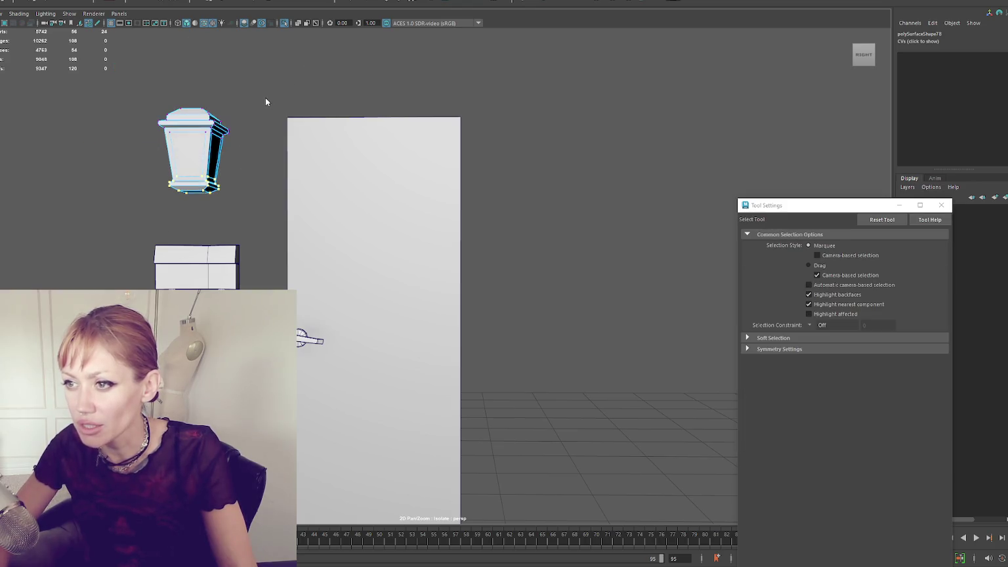
# - Scale the whole wall lantern down to about 0.79 of its size
pyautogui.click(276, 94)
pyautogui.click(184, 157)
pyautogui.press('r')
pyautogui.press('q')
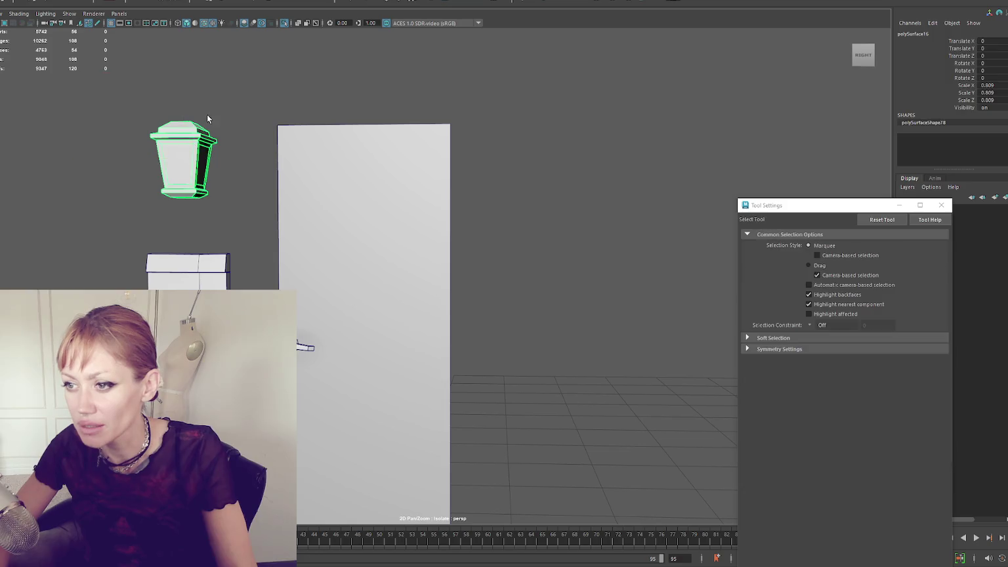
pyautogui.click(238, 182)
# - Reshape the mailbox box by moving its vertices, using wireframe view
pyautogui.click(250, 267)
pyautogui.press('F9')
pyautogui.moveTo(139, 236); pyautogui.dragTo(180, 283)
pyautogui.press('w')
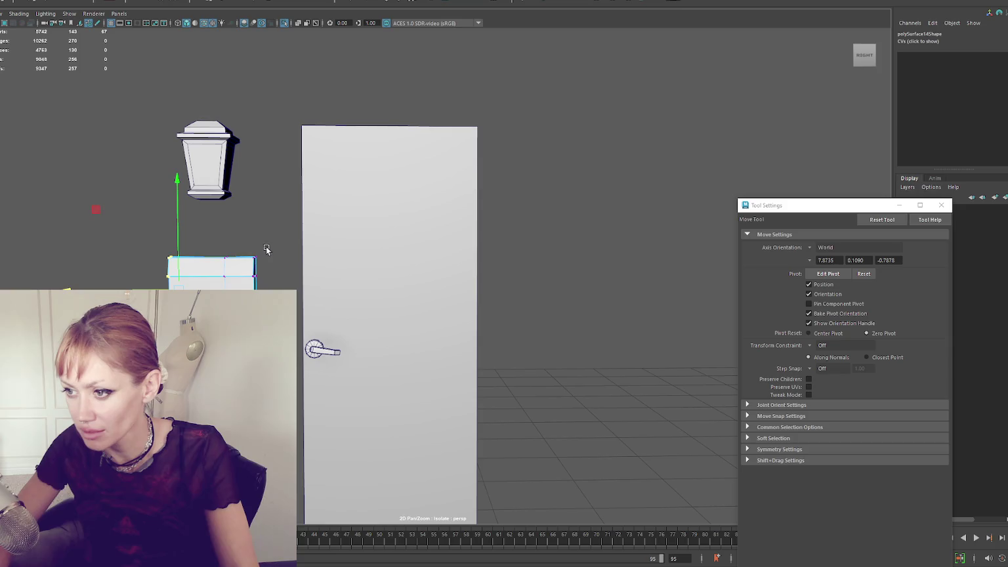
pyautogui.moveTo(238, 245); pyautogui.dragTo(237, 244)
pyautogui.moveTo(151, 247)
pyautogui.mouseDown()
pyautogui.moveTo(205, 246)
pyautogui.moveTo(235, 289)
pyautogui.moveTo(168, 273)
pyautogui.mouseUp()
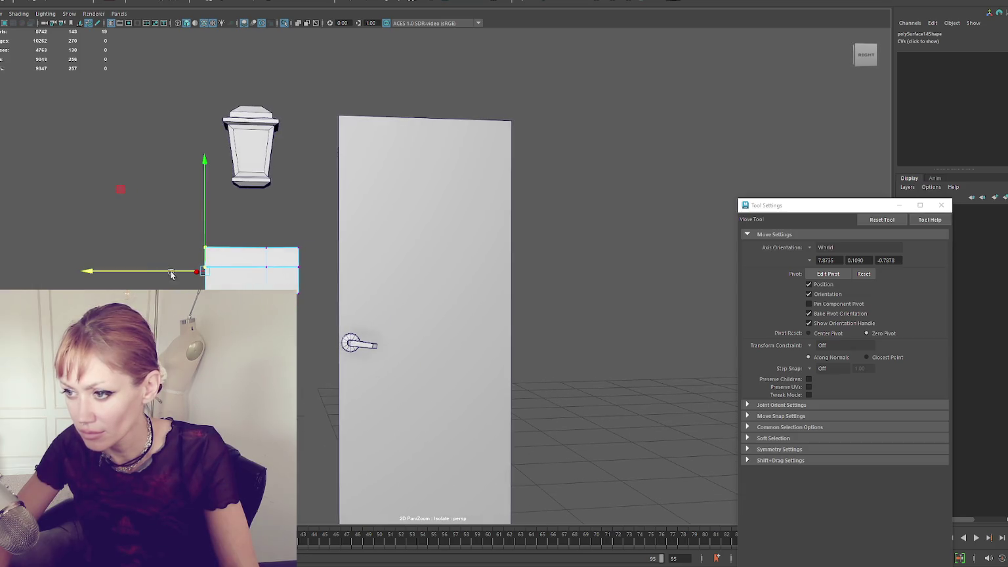
pyautogui.press('4')
pyautogui.click(224, 288)
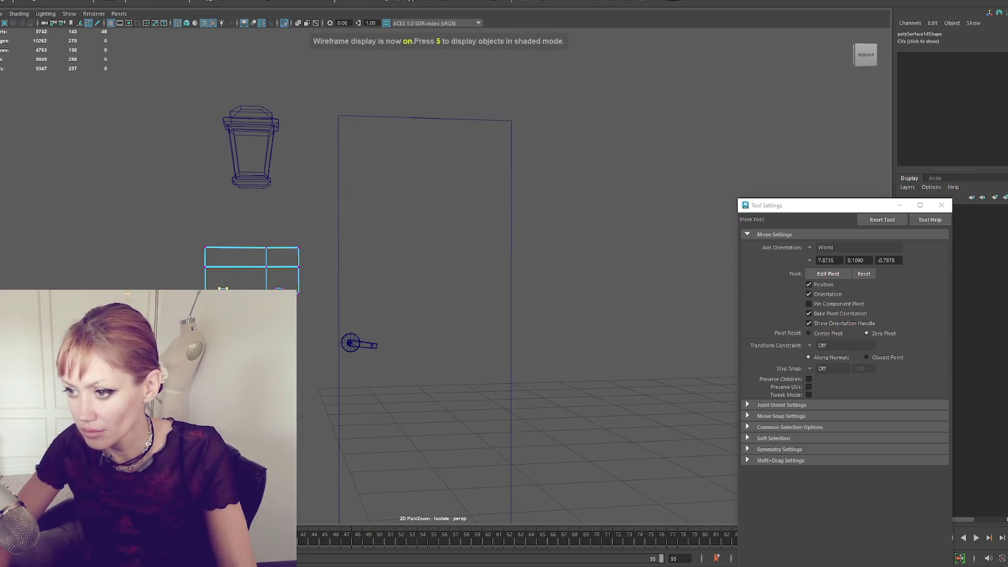
pyautogui.click(279, 288)
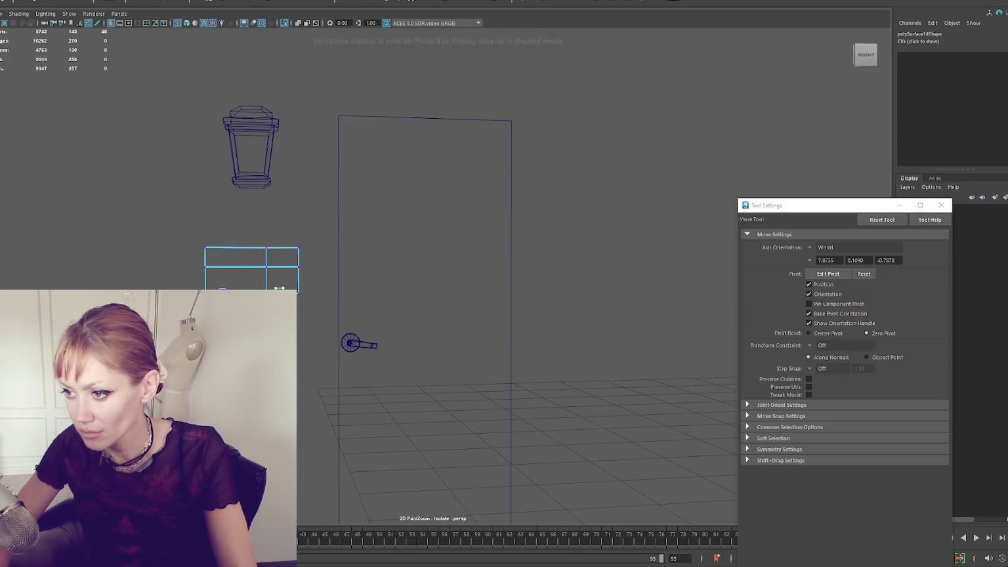
pyautogui.moveTo(174, 225)
pyautogui.mouseDown()
pyautogui.moveTo(187, 223)
pyautogui.moveTo(225, 286)
pyautogui.mouseUp()
# - Return to shaded display and select the lantern, House5 group, door handle and mailbox box in turn
pyautogui.press('q')
pyautogui.press('r')
pyautogui.press('5')
pyautogui.click(278, 197)
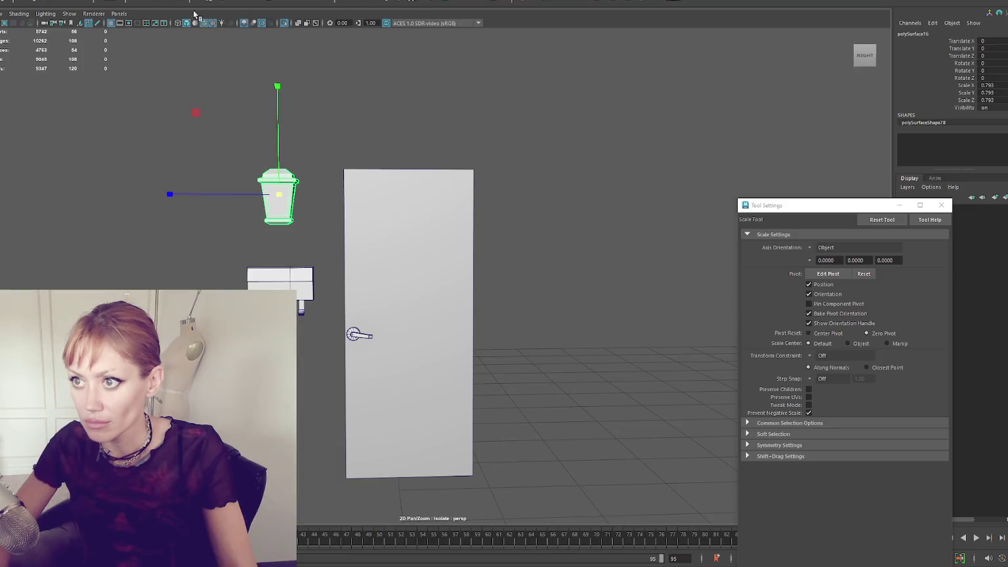
pyautogui.press('Up')
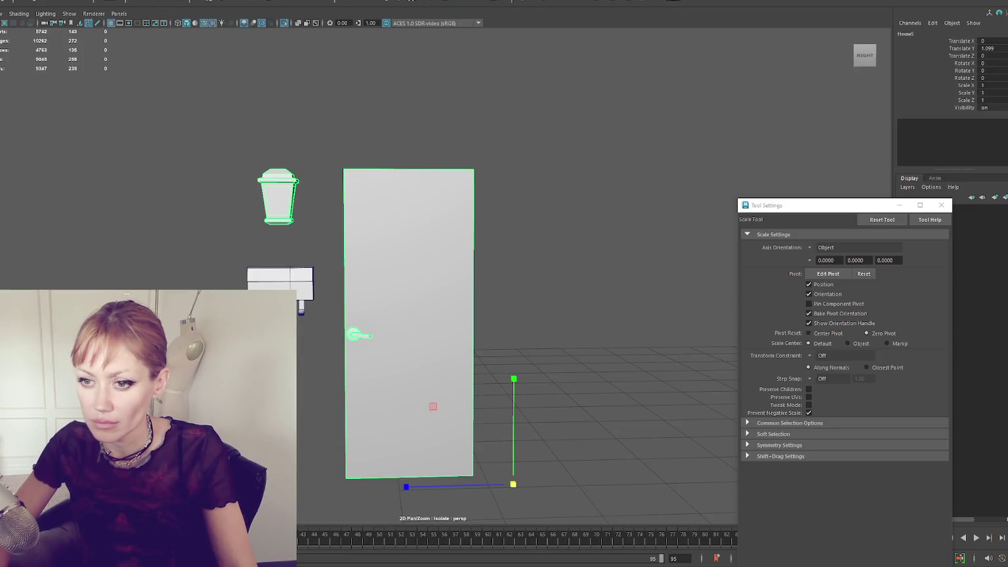
pyautogui.click(359, 336)
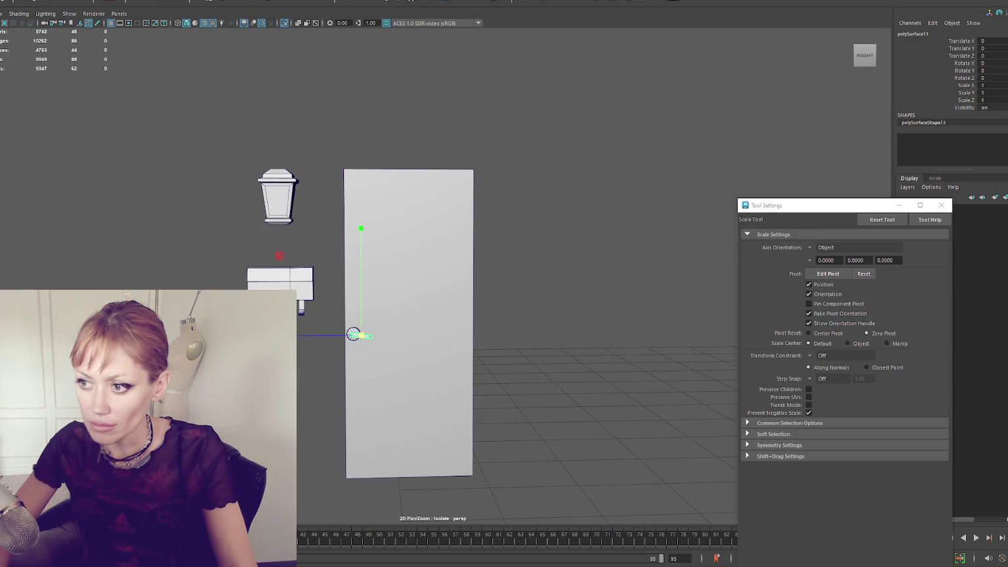
pyautogui.click(282, 193)
pyautogui.click(276, 267)
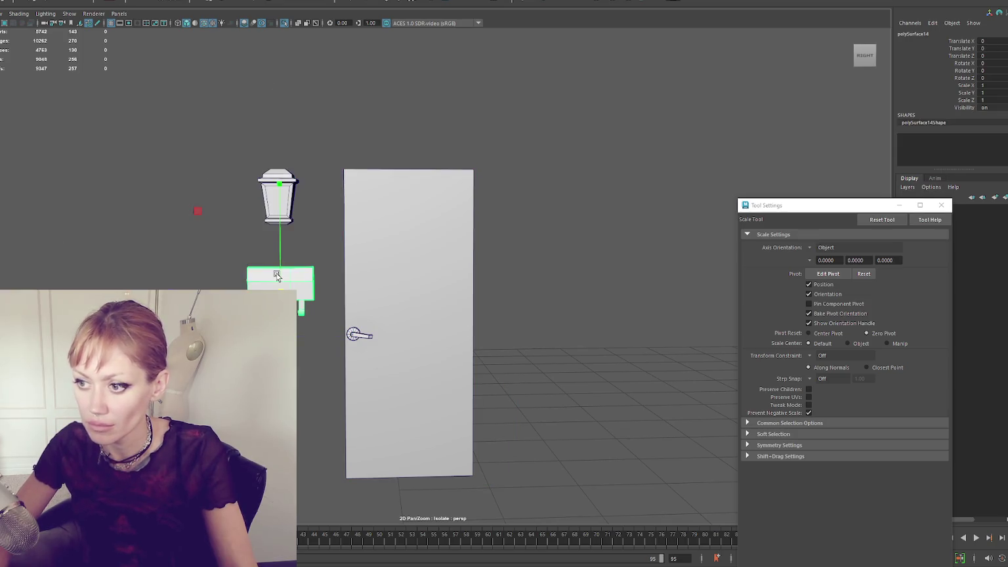
# - Thicken the door slab by extruding its edges outward and bridging the open sides
pyautogui.click(369, 192)
pyautogui.press('q')
pyautogui.press('f')
pyautogui.moveTo(439, 170); pyautogui.dragTo(365, 192)
pyautogui.hotkey('ctrl', 'e')
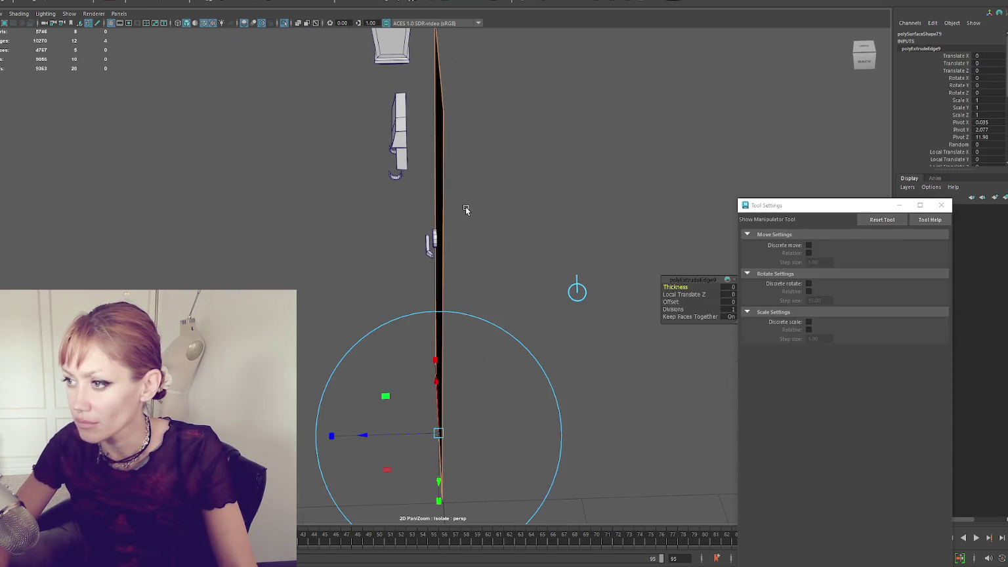
pyautogui.press('w')
pyautogui.moveTo(401, 277); pyautogui.dragTo(384, 102)
pyautogui.moveTo(444, 278); pyautogui.dragTo(449, 280)
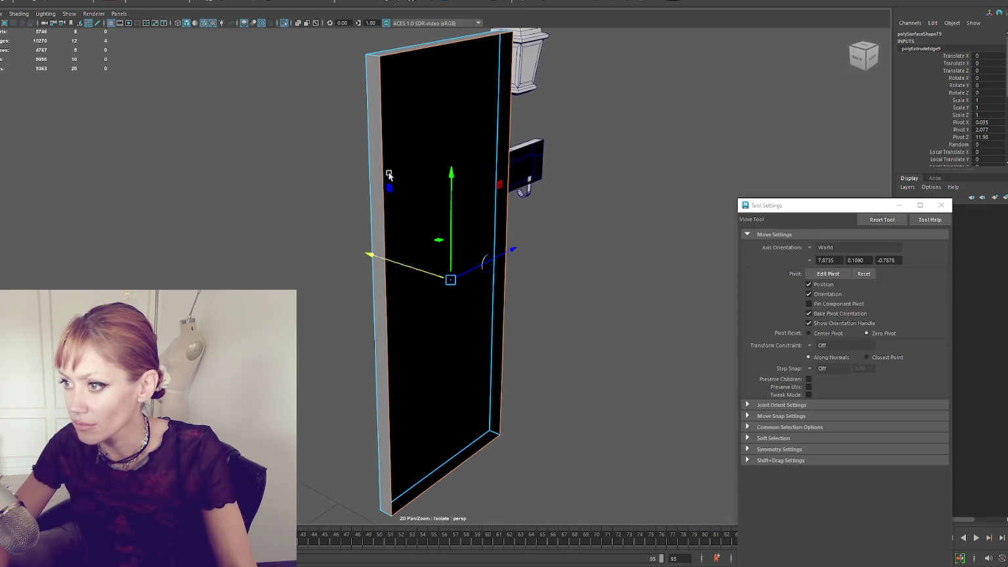
pyautogui.moveTo(511, 137); pyautogui.dragTo(523, 167)
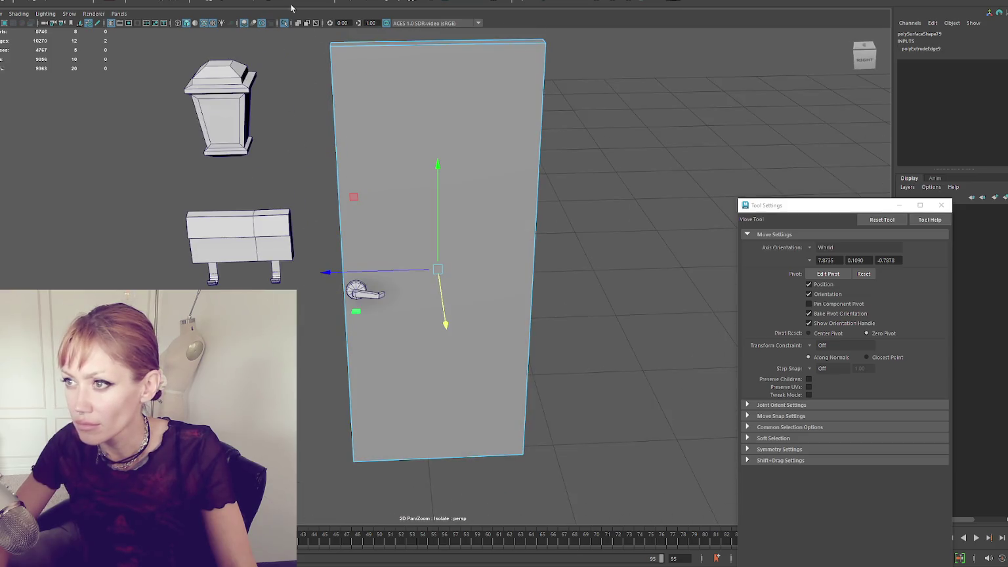
pyautogui.keyDown('shift'); pyautogui.rightClick(528, 59); pyautogui.keyUp('shift')
pyautogui.moveTo(528, 59)
pyautogui.mouseDown()
pyautogui.moveTo(462, 33)
pyautogui.moveTo(513, 90)
pyautogui.moveTo(477, 55)
pyautogui.moveTo(635, 65)
pyautogui.moveTo(656, 49)
pyautogui.moveTo(581, 49)
pyautogui.moveTo(644, 97)
pyautogui.moveTo(477, 288)
pyautogui.moveTo(503, 243)
pyautogui.mouseUp()
# - Frame the door knob, then bring up the Chrome window with the Gizmodo COBOL shooter article
pyautogui.click(443, 303)
pyautogui.press('f')
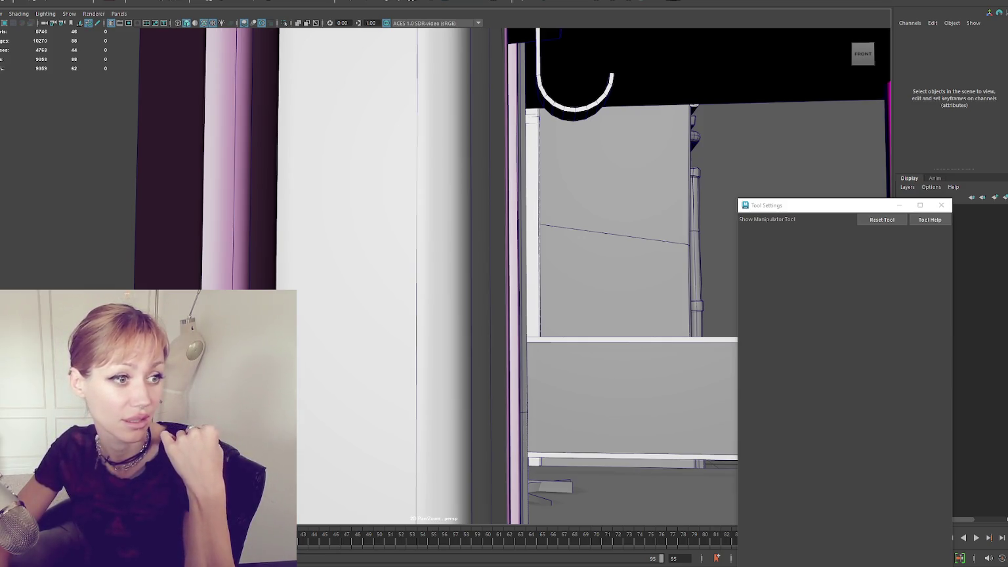
pyautogui.hotkey('alt', 'Tab')
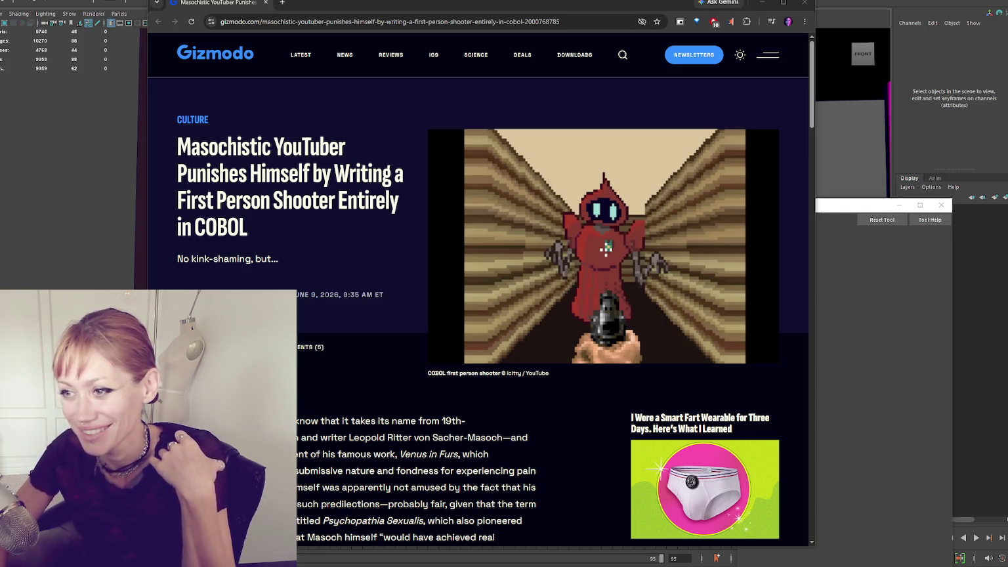
# - Scroll through the Gizmodo COBOL shooter article, then close Chrome to get back to Maya
pyautogui.scroll(-15, 337, 411)
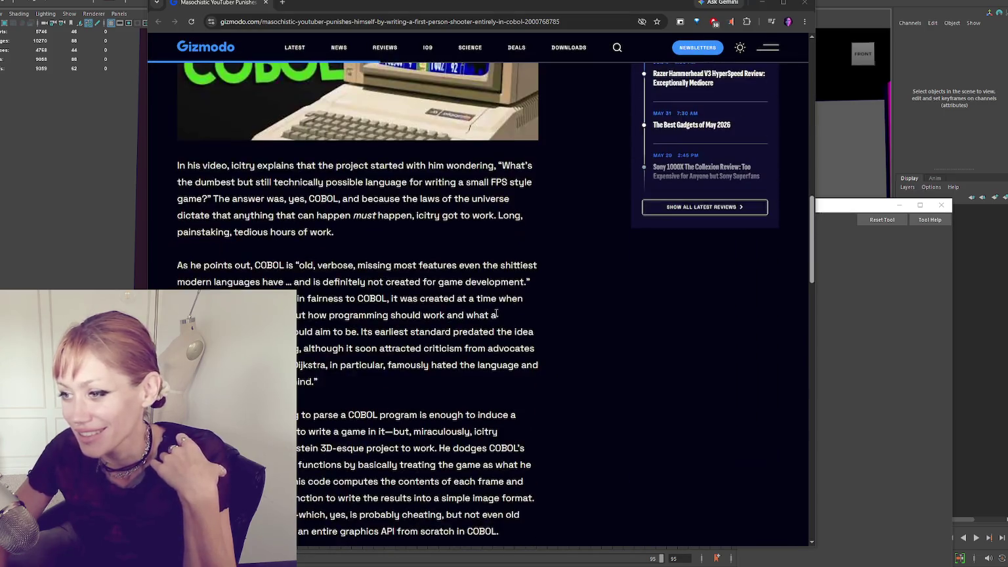
pyautogui.scroll(-8, 510, 323)
pyautogui.scroll(18, 513, 333)
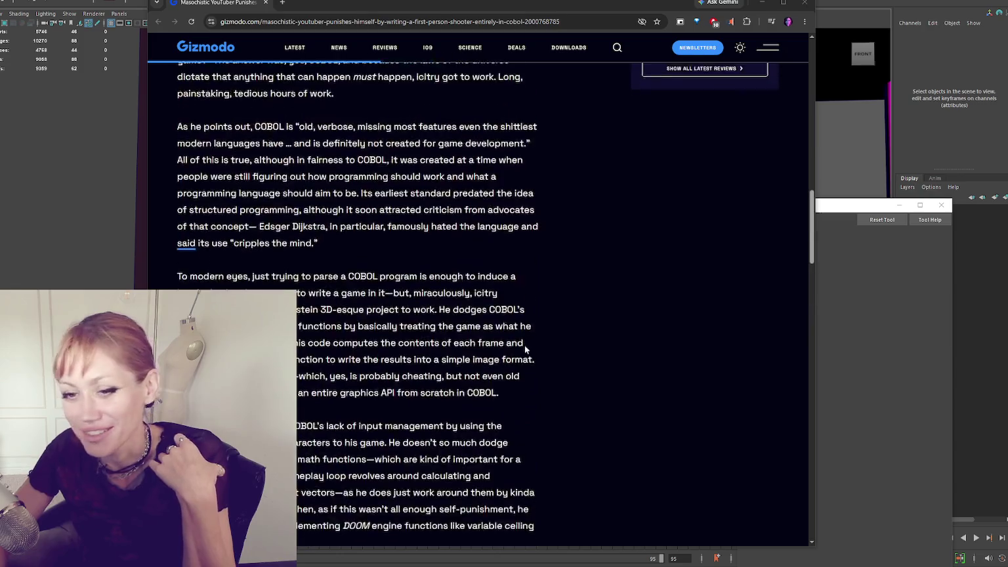
pyautogui.scroll(5, 523, 346)
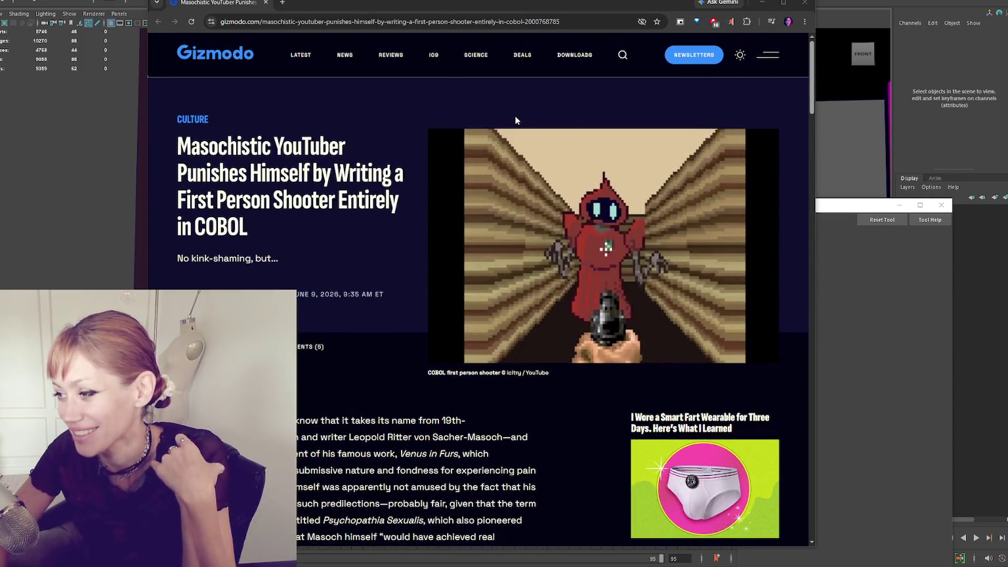
pyautogui.click(804, 2)
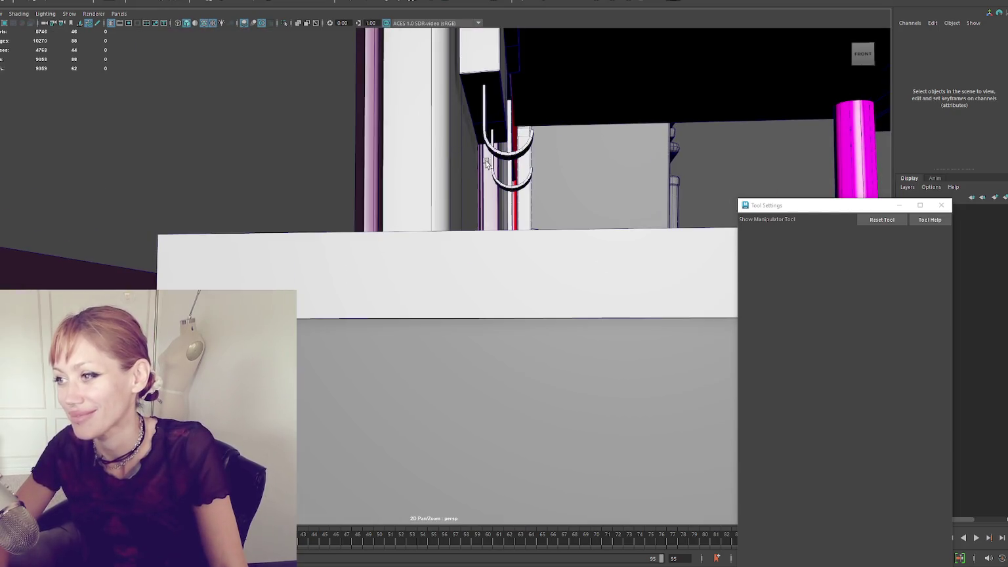
# - Scale the porch lantern down slightly
pyautogui.click(486, 163)
pyautogui.press('f')
pyautogui.moveTo(499, 164); pyautogui.dragTo(521, 169)
pyautogui.press('w')
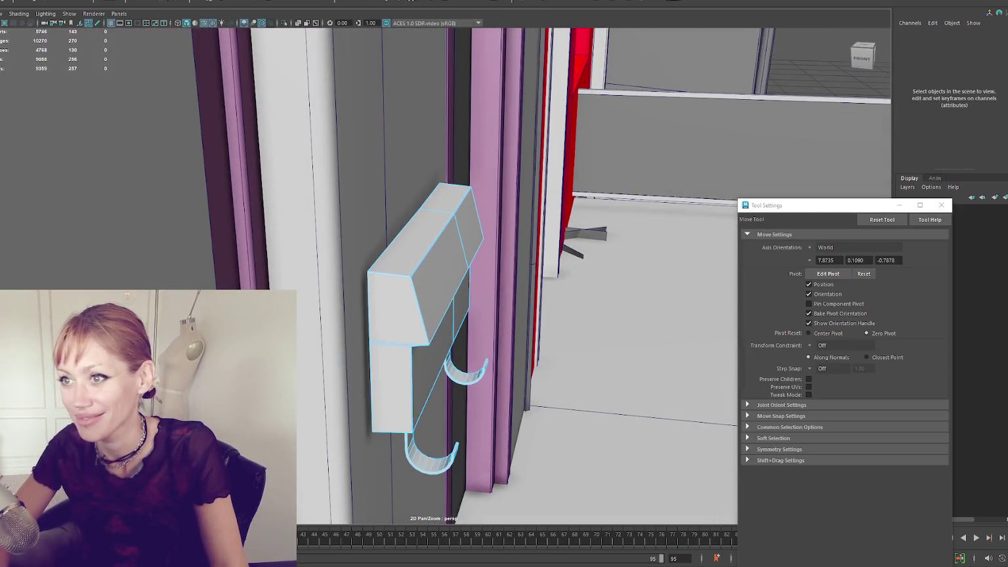
pyautogui.press('a')
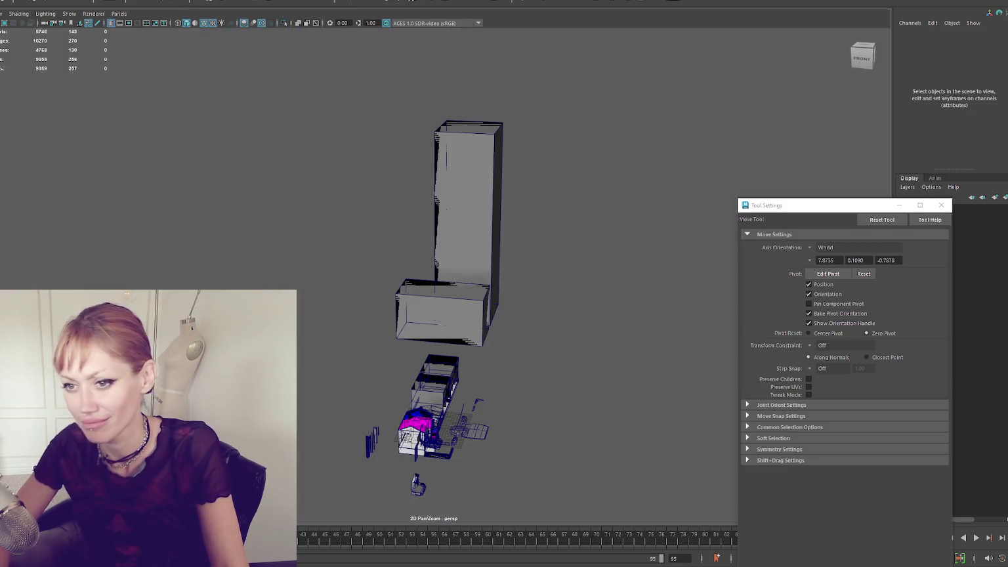
pyautogui.click(415, 486)
pyautogui.press('f')
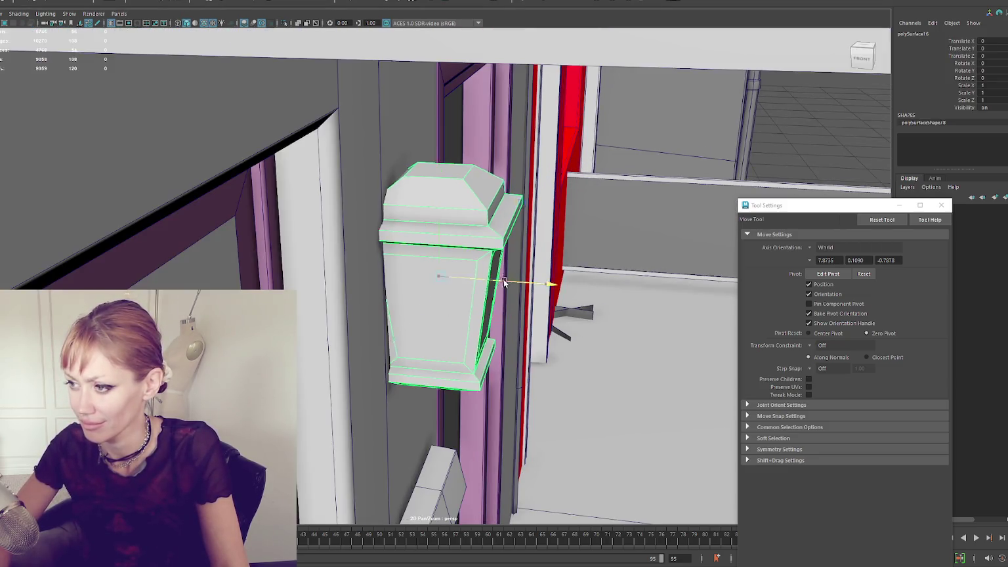
pyautogui.press('r')
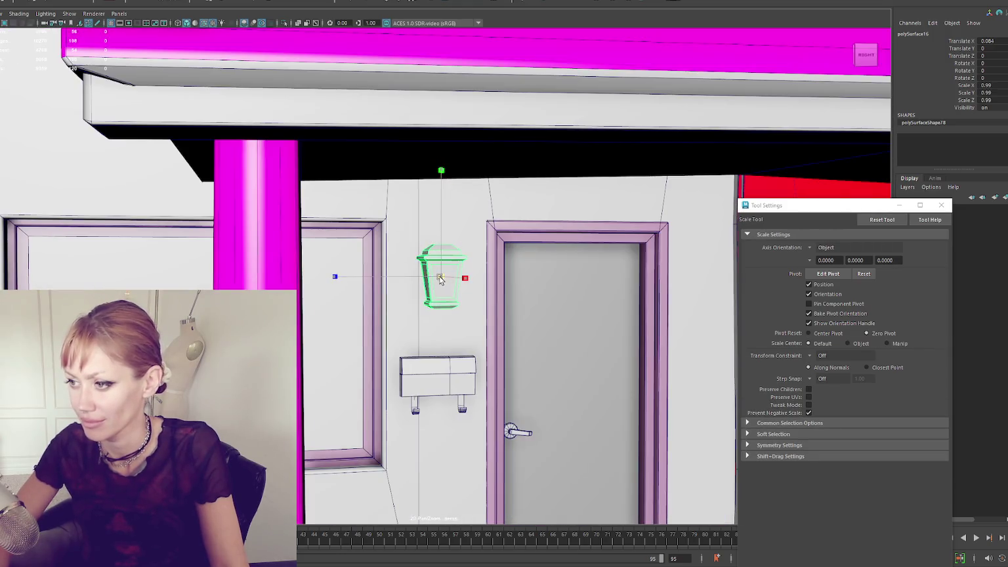
pyautogui.moveTo(440, 279); pyautogui.dragTo(432, 279)
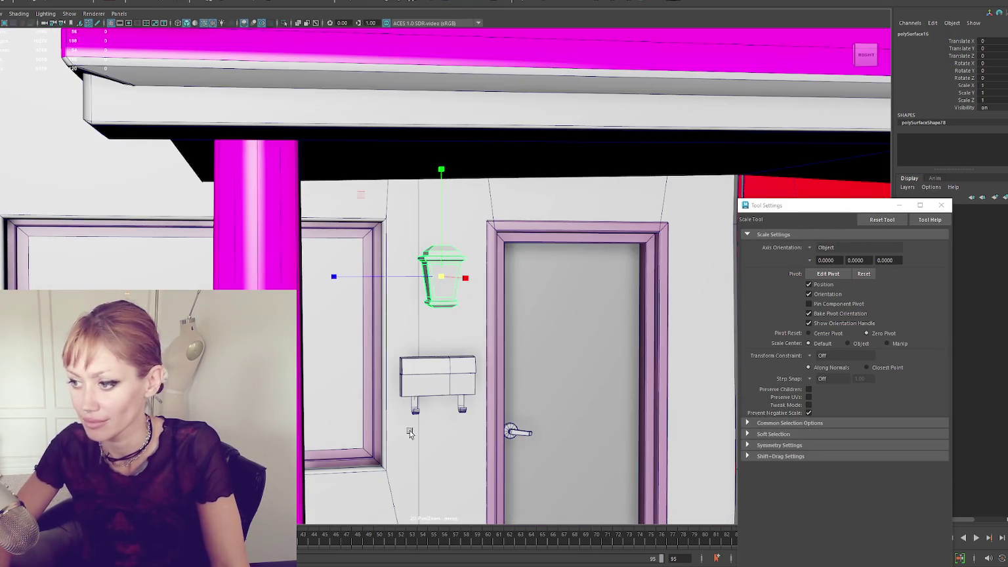
# - Rename the wall cabinet below the lantern to Mailbox1
pyautogui.click(424, 377)
pyautogui.click(432, 376)
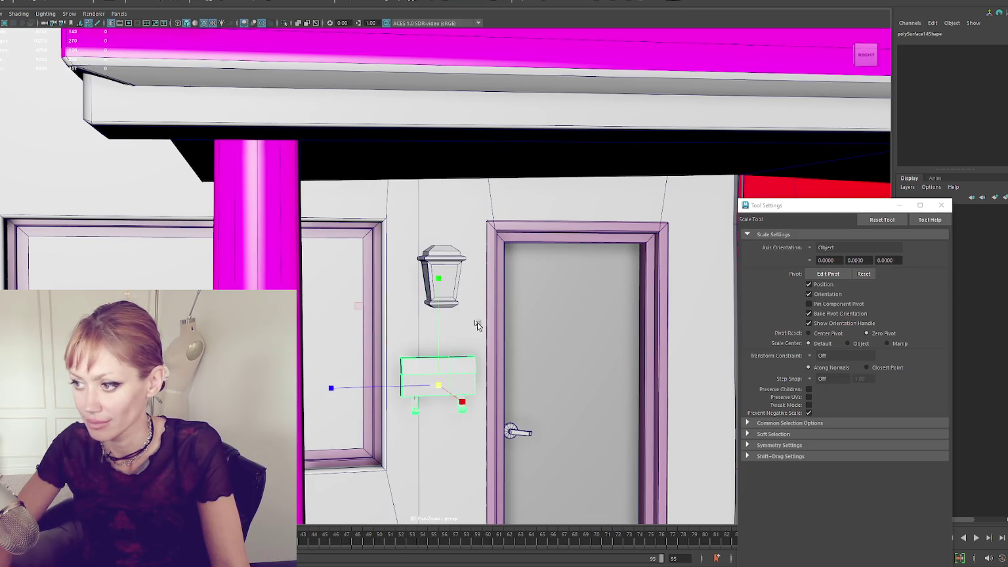
pyautogui.press('f')
pyautogui.moveTo(444, 350)
pyautogui.keyDown('alt'); pyautogui.mouseDown()
pyautogui.moveTo(479, 283)
pyautogui.moveTo(526, 276)
pyautogui.mouseUp(); pyautogui.keyUp('alt')
pyautogui.press('w')
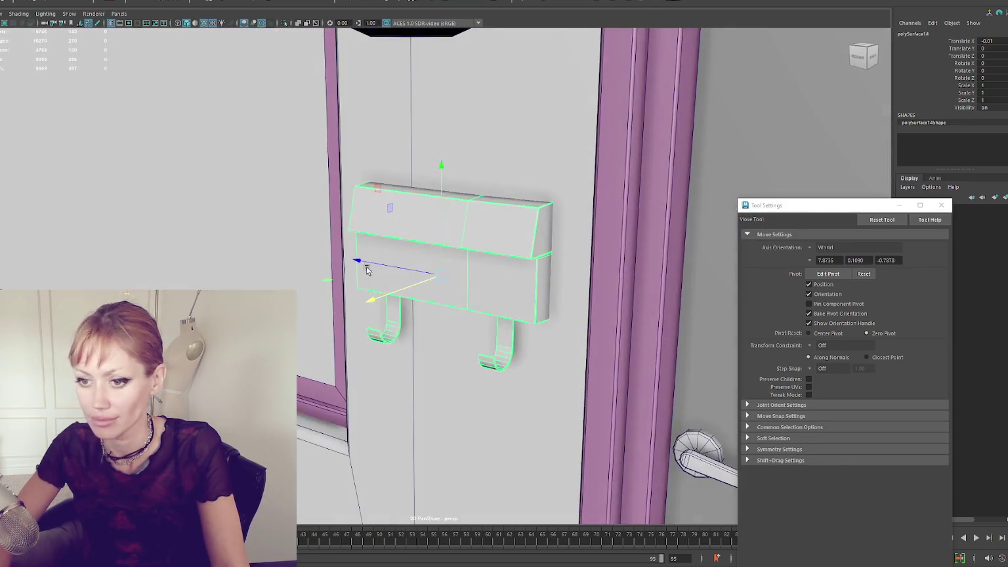
pyautogui.write('Mailbox1')
pyautogui.press('Return')
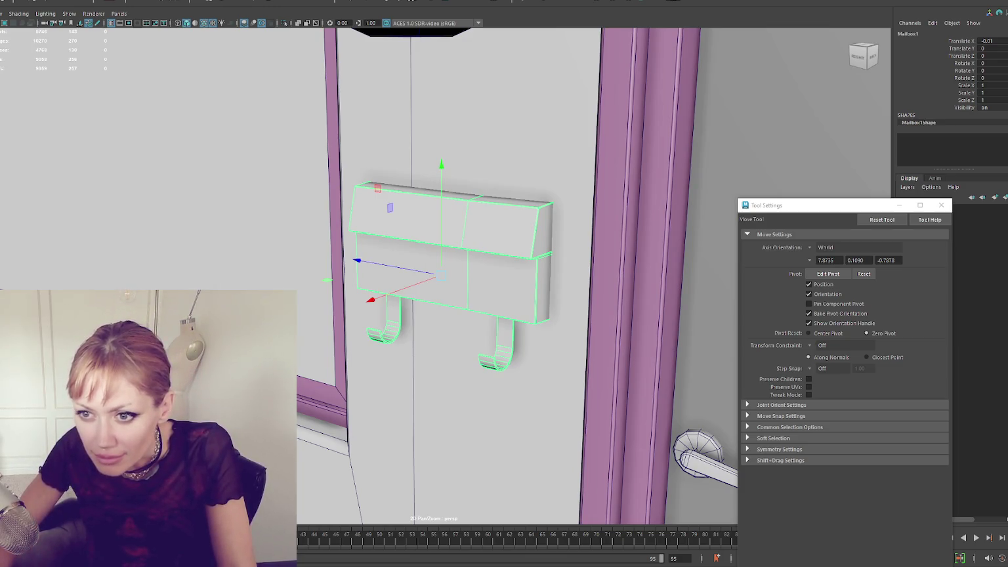
# - Rename the lamp to Lantern in the Channel Box
pyautogui.click(697, 453)
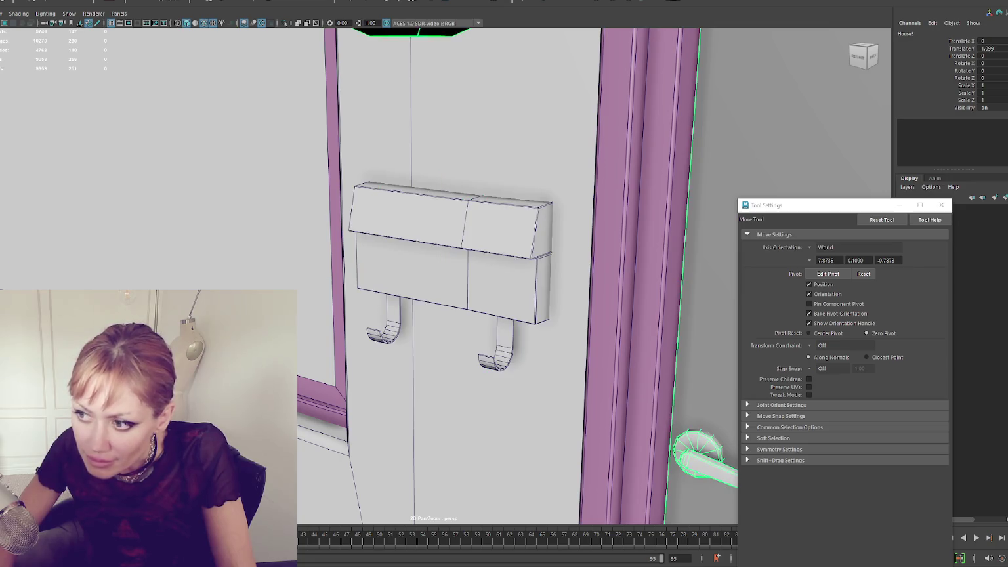
pyautogui.click(646, 412)
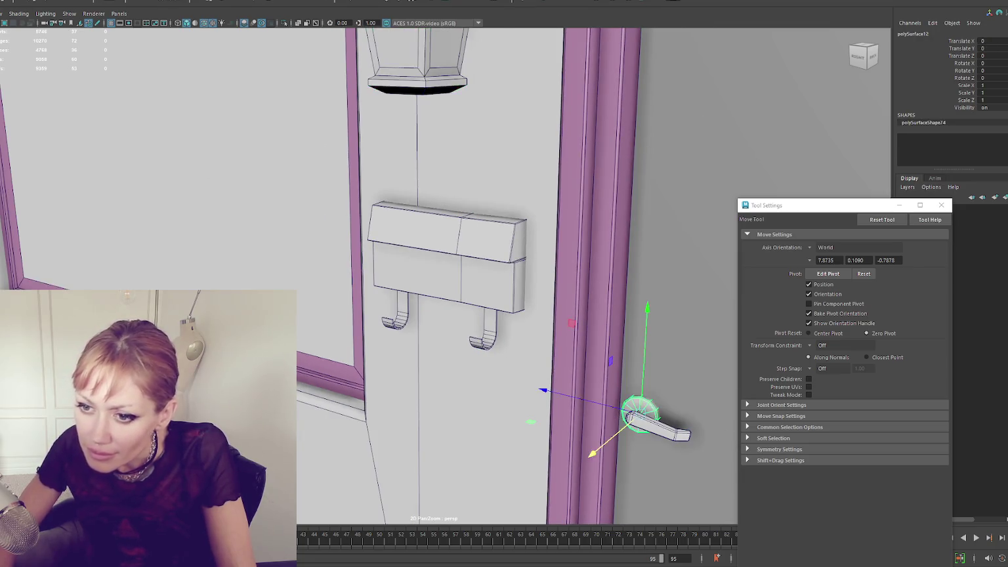
pyautogui.press('Up')
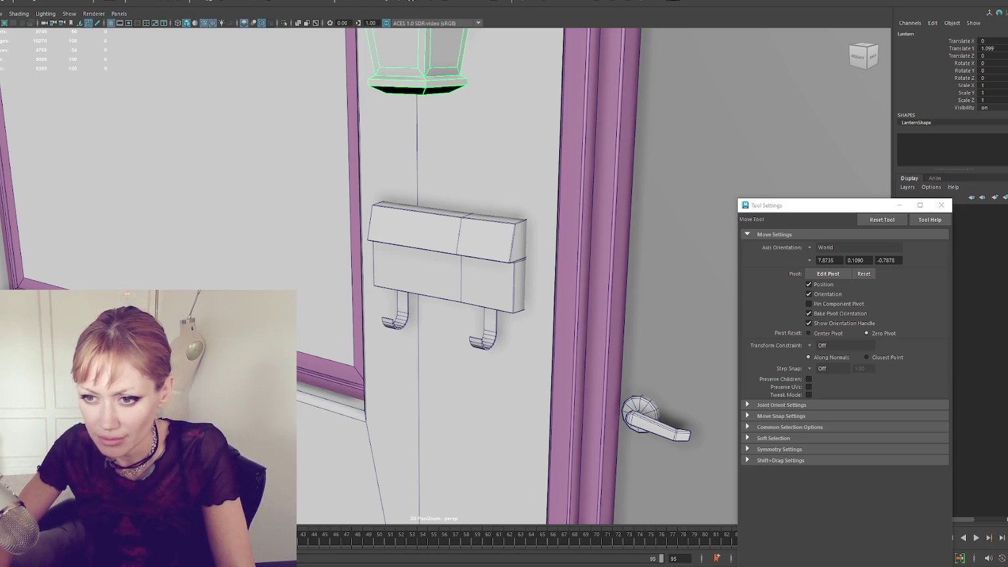
# - Isolate the door in the view and select the door slab, polySurface17
pyautogui.click(653, 417)
pyautogui.press('Up')
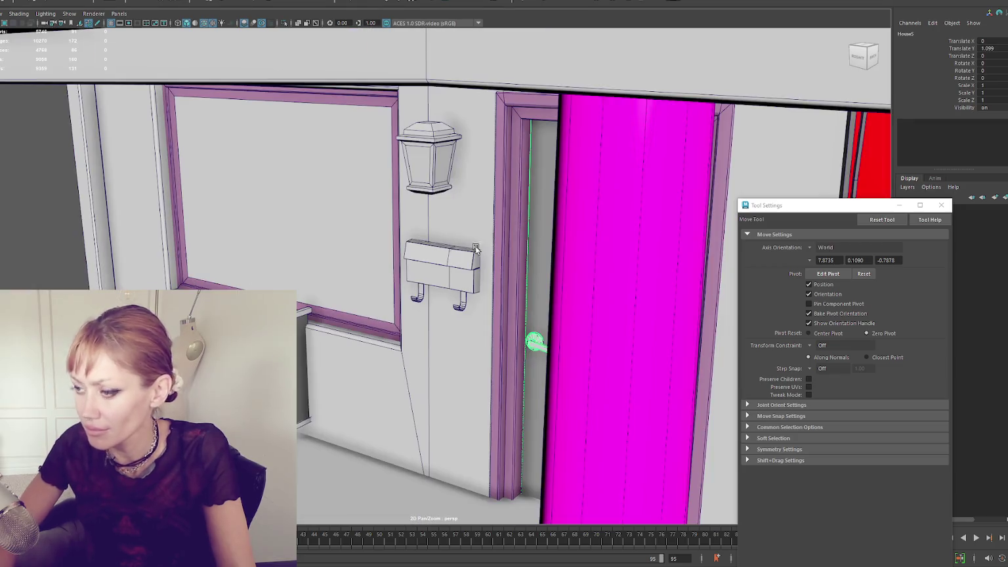
pyautogui.hotkey('ctrl', '1')
pyautogui.scroll(-2, 497, 242)
pyautogui.moveTo(495, 240); pyautogui.dragTo(349, 278)
# - Bevel the door slab's edges with a Fraction of 0.2
pyautogui.press('Down')
pyautogui.rightClick(306, 71)
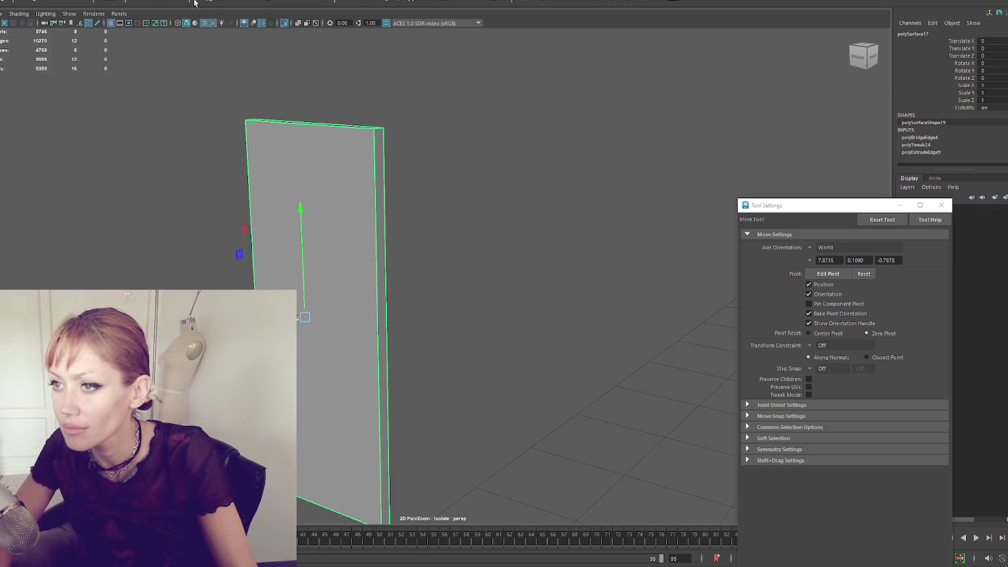
pyautogui.hotkey('ctrl', 'b')
pyautogui.moveTo(678, 286); pyautogui.dragTo(676, 287)
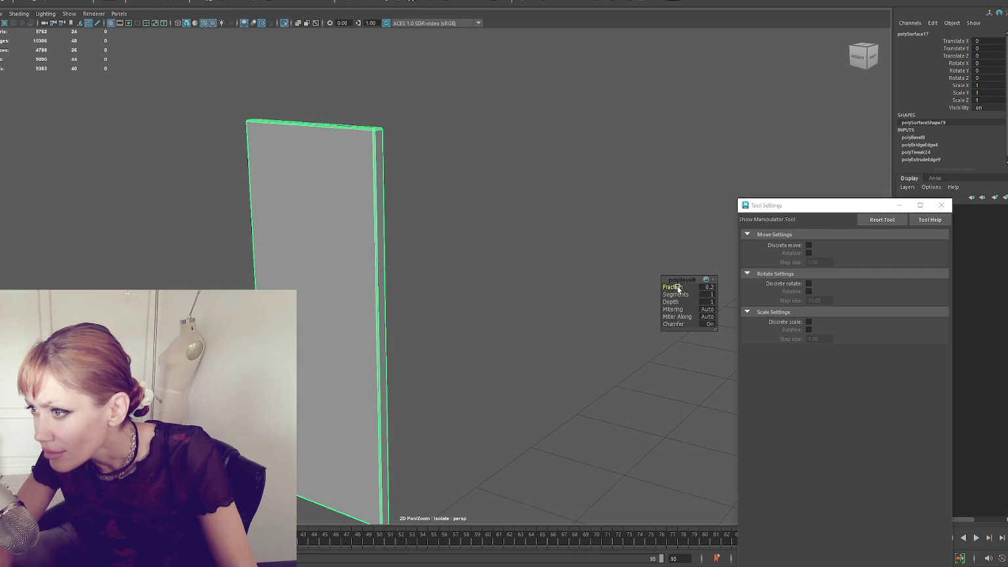
# - In wireframe, select the door's top vertices and nudge them slightly sideways
pyautogui.press('q')
pyautogui.moveTo(448, 95)
pyautogui.mouseDown()
pyautogui.moveTo(300, 293)
pyautogui.moveTo(322, 164)
pyautogui.moveTo(386, 169)
pyautogui.moveTo(432, 104)
pyautogui.mouseUp()
pyautogui.keyDown('shift'); pyautogui.rightClick(432, 104); pyautogui.keyUp('shift')
pyautogui.moveTo(602, 122)
pyautogui.mouseDown()
pyautogui.moveTo(499, 124)
pyautogui.moveTo(528, 125)
pyautogui.mouseUp()
pyautogui.click(372, 149)
pyautogui.press('4')
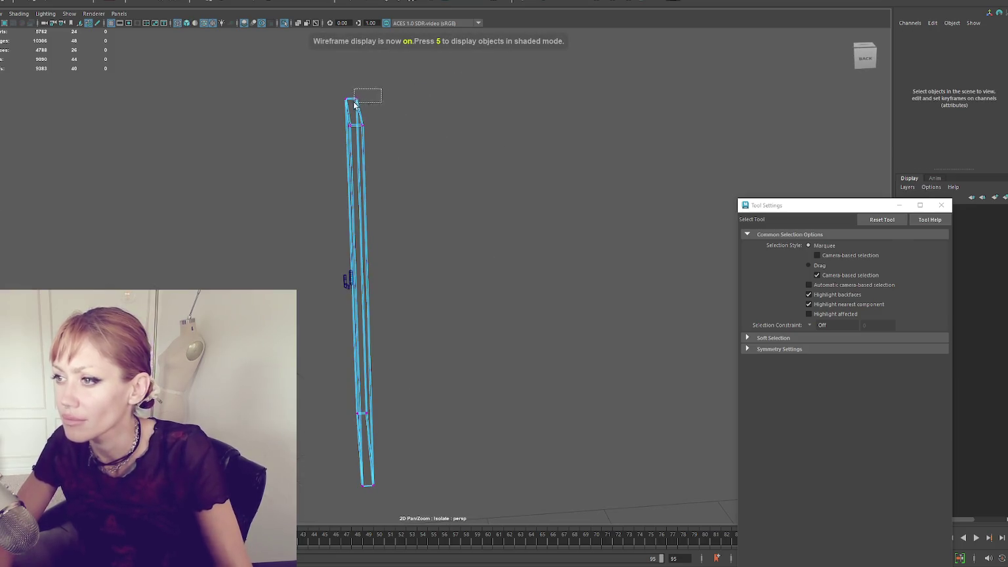
pyautogui.moveTo(374, 118); pyautogui.dragTo(360, 130)
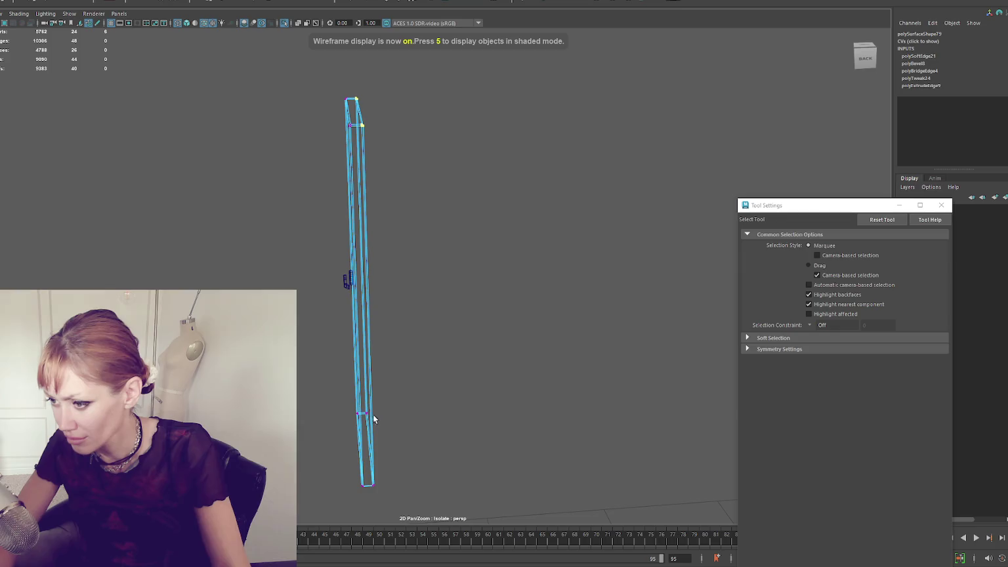
pyautogui.press('w')
pyautogui.moveTo(344, 299)
pyautogui.mouseDown()
pyautogui.moveTo(348, 290)
pyautogui.moveTo(341, 293)
pyautogui.mouseUp()
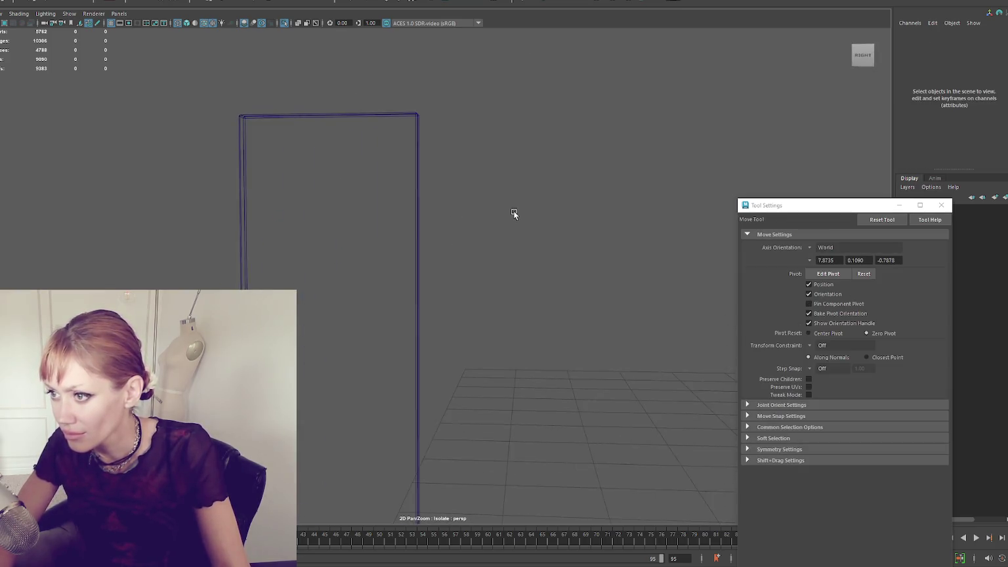
# - Return to shaded display and select the door handle
pyautogui.press('5')
pyautogui.moveTo(219, 142); pyautogui.dragTo(484, 417)
pyautogui.moveTo(357, 289)
pyautogui.mouseDown()
pyautogui.moveTo(359, 336)
pyautogui.moveTo(394, 339)
pyautogui.mouseUp()
pyautogui.click(359, 336)
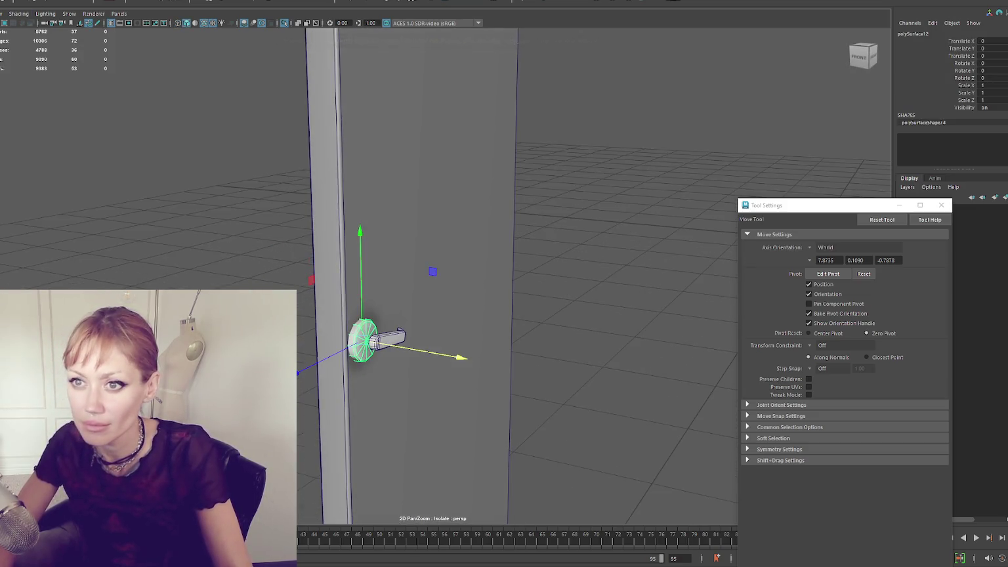
# - Move the new cube up to handle height on the door and scale it down
pyautogui.hotkey('ctrl', 'z')
pyautogui.hotkey('ctrl', 'z')
pyautogui.hotkey('ctrl', 'z')
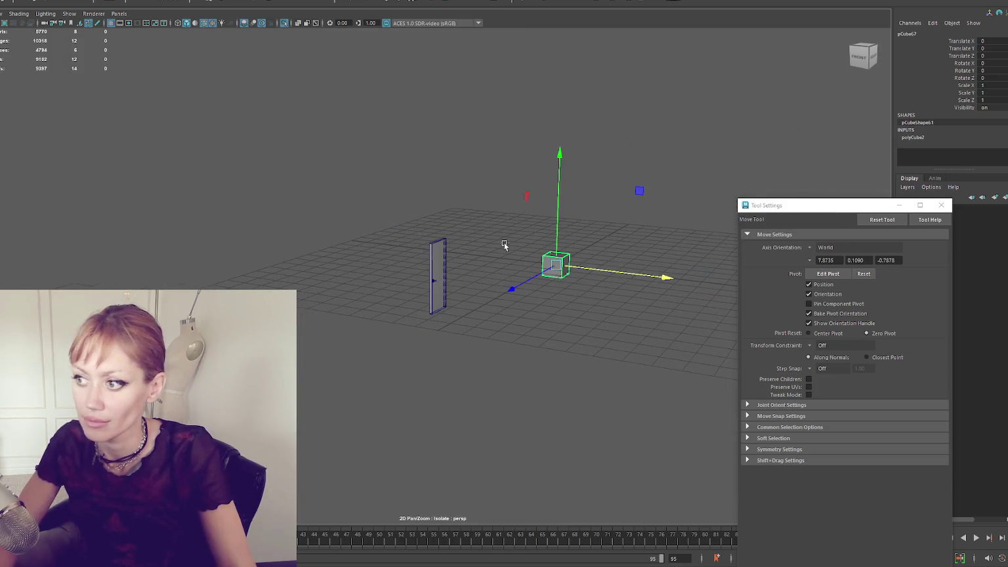
pyautogui.moveTo(514, 290); pyautogui.dragTo(394, 354)
pyautogui.moveTo(431, 305)
pyautogui.mouseDown()
pyautogui.moveTo(445, 260)
pyautogui.moveTo(401, 278)
pyautogui.moveTo(468, 281)
pyautogui.moveTo(433, 296)
pyautogui.moveTo(439, 209)
pyautogui.moveTo(423, 236)
pyautogui.mouseUp()
pyautogui.press('f')
pyautogui.press('r')
pyautogui.press('w')
pyautogui.press('r')
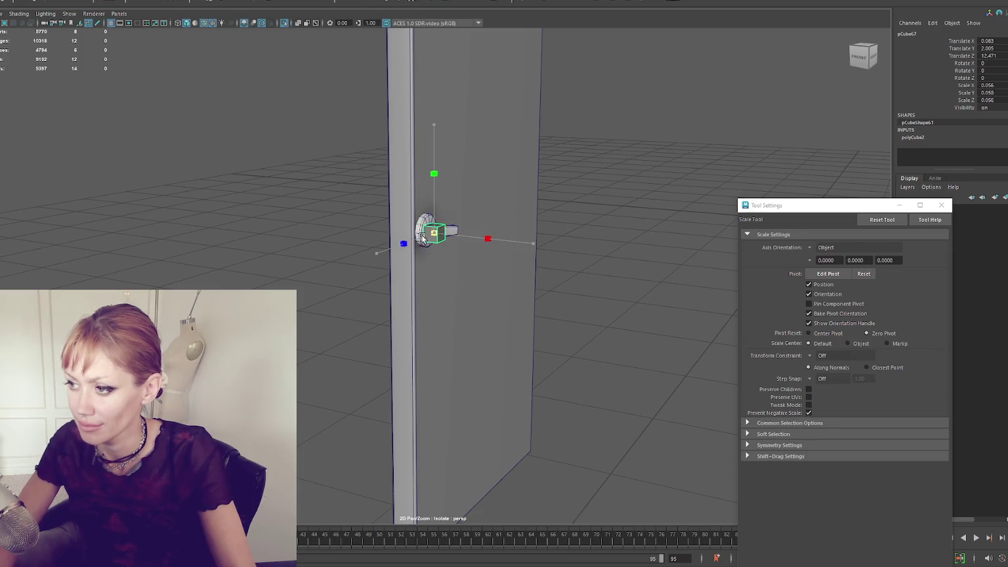
pyautogui.press('f')
pyautogui.scroll(-5, 429, 279)
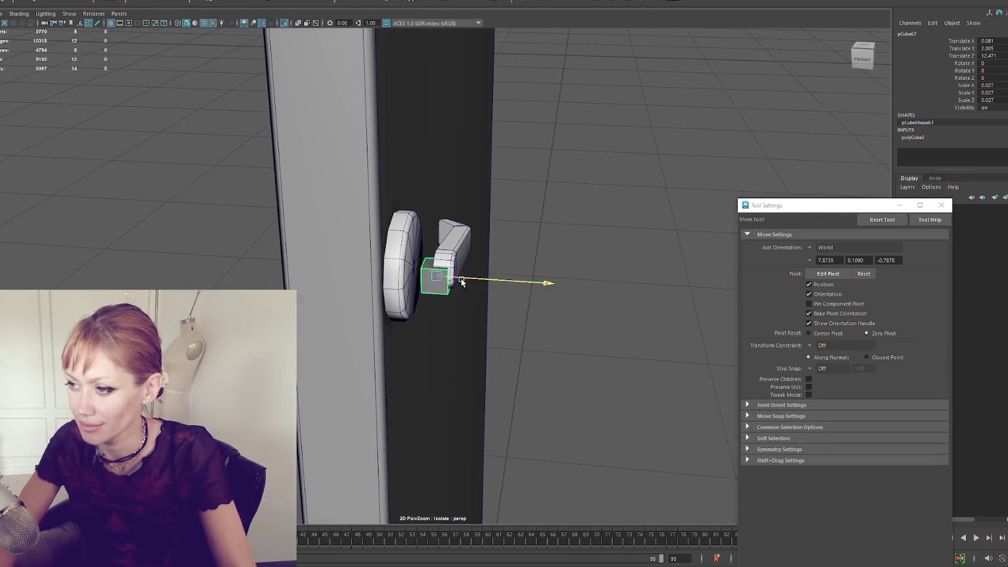
pyautogui.moveTo(510, 289)
pyautogui.mouseDown()
pyautogui.moveTo(426, 274)
pyautogui.moveTo(439, 233)
pyautogui.moveTo(423, 243)
pyautogui.moveTo(474, 255)
pyautogui.moveTo(240, 262)
pyautogui.mouseUp()
pyautogui.press('w')
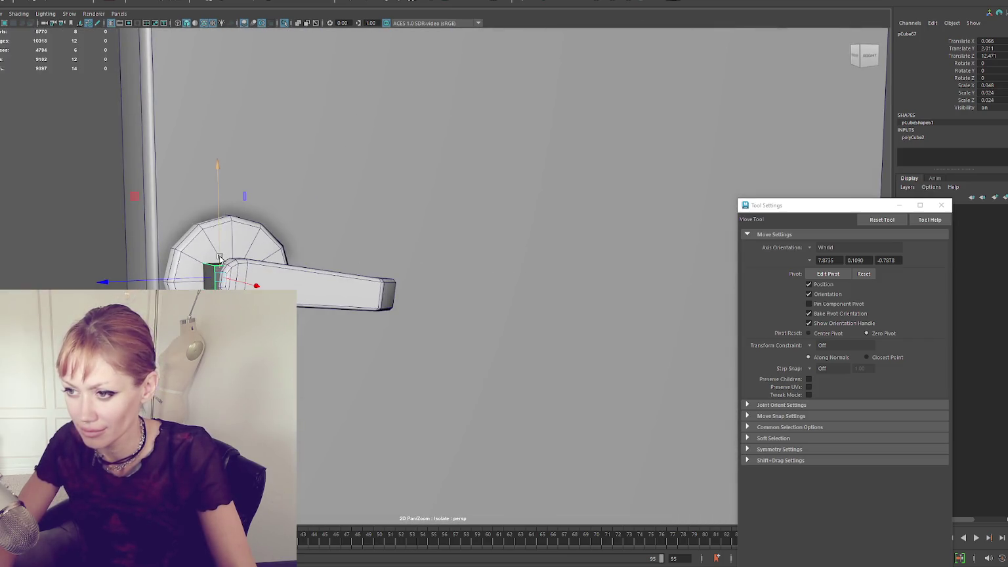
# - In the four-view wireframe layout, rotate the handle lever about -45° on X
pyautogui.moveTo(219, 263)
pyautogui.mouseDown()
pyautogui.moveTo(214, 216)
pyautogui.moveTo(210, 271)
pyautogui.moveTo(165, 264)
pyautogui.mouseUp()
pyautogui.press('4')
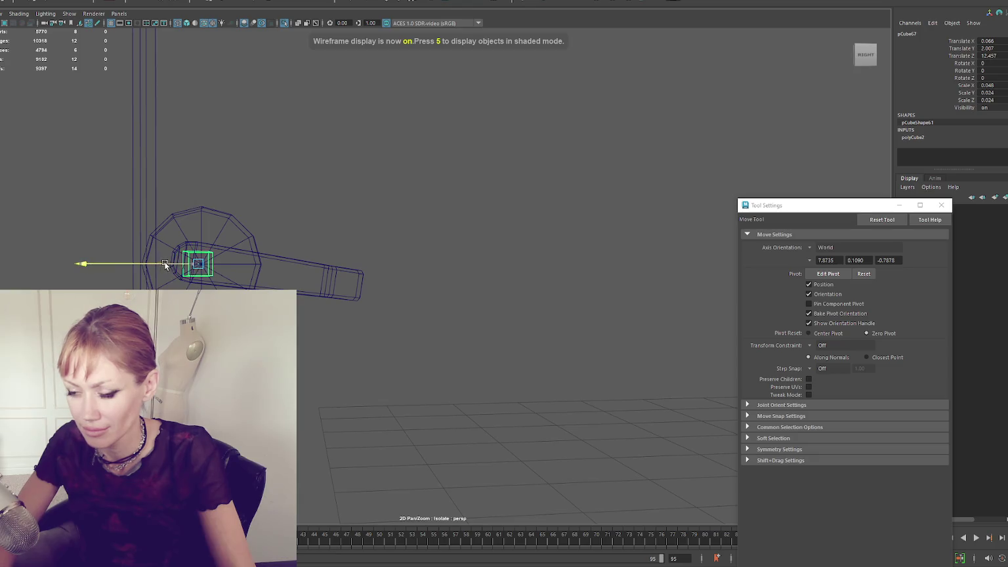
pyautogui.press('space')
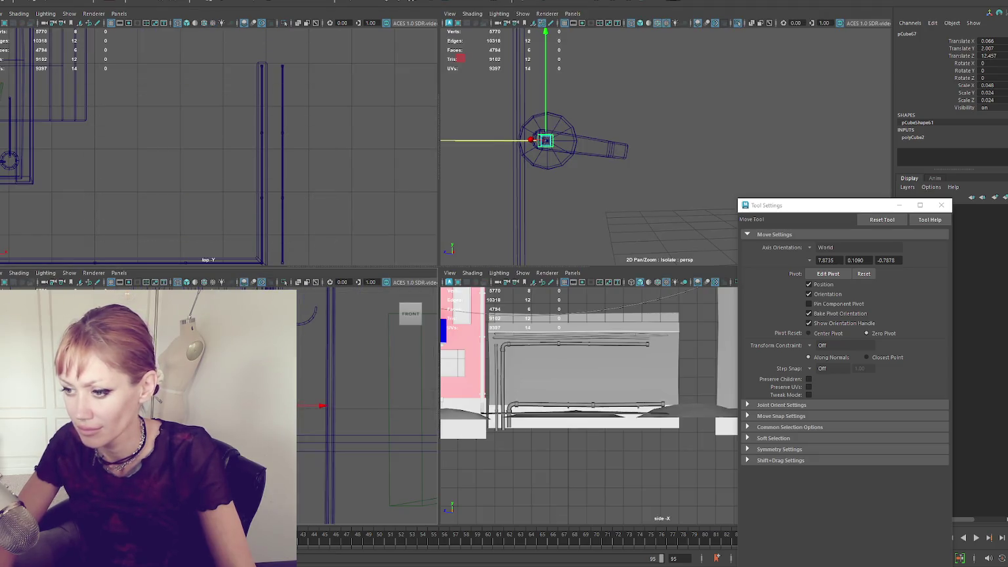
pyautogui.press('f')
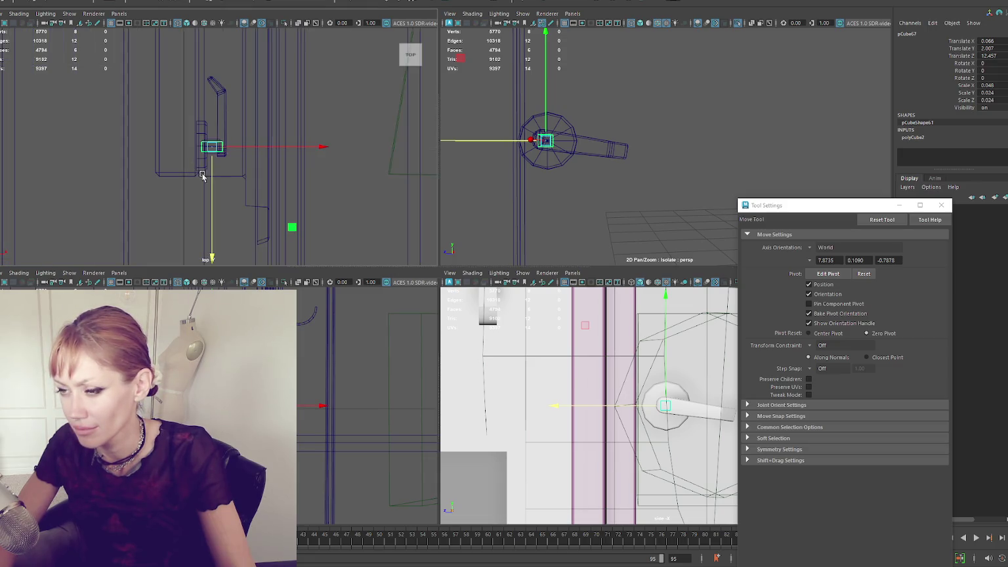
pyautogui.press('space')
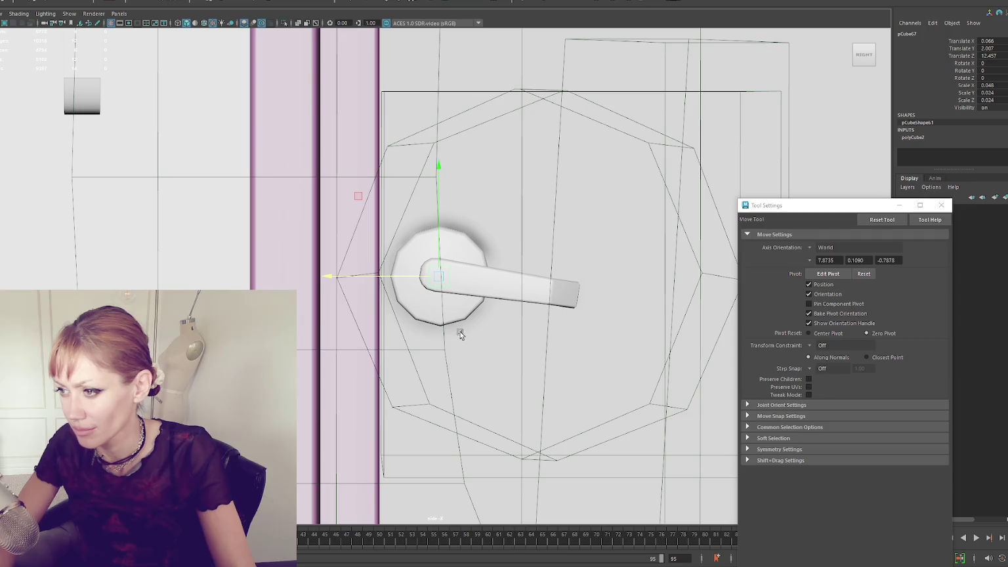
pyautogui.press('space')
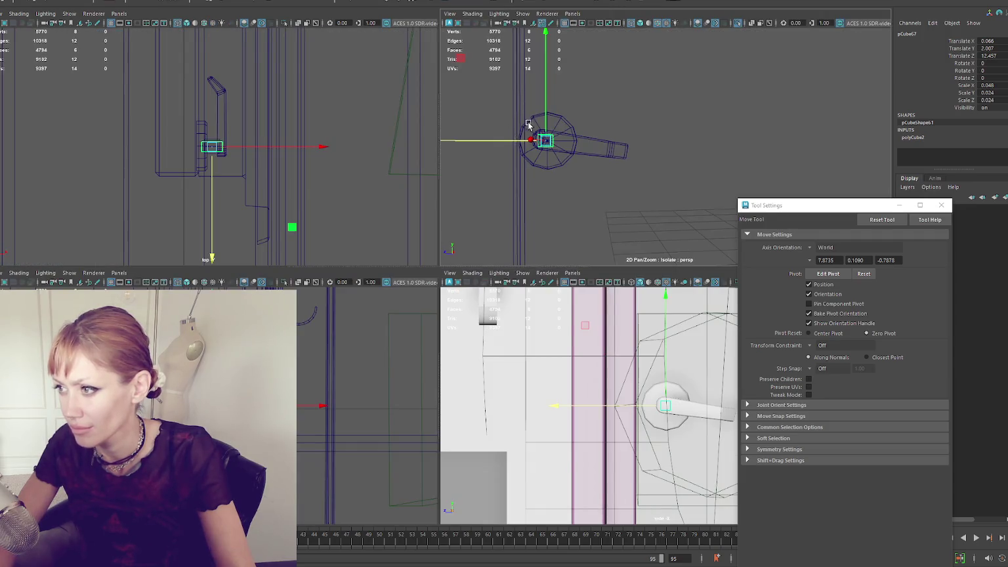
pyautogui.press('e')
pyautogui.moveTo(623, 71)
pyautogui.mouseDown()
pyautogui.moveTo(642, 96)
pyautogui.moveTo(657, 148)
pyautogui.moveTo(453, 72)
pyautogui.moveTo(634, 146)
pyautogui.mouseUp()
# - Maximise the perspective view and check the angled handle in textured and wireframe display
pyautogui.press('space')
pyautogui.moveTo(349, 189); pyautogui.dragTo(434, 197)
pyautogui.press('6')
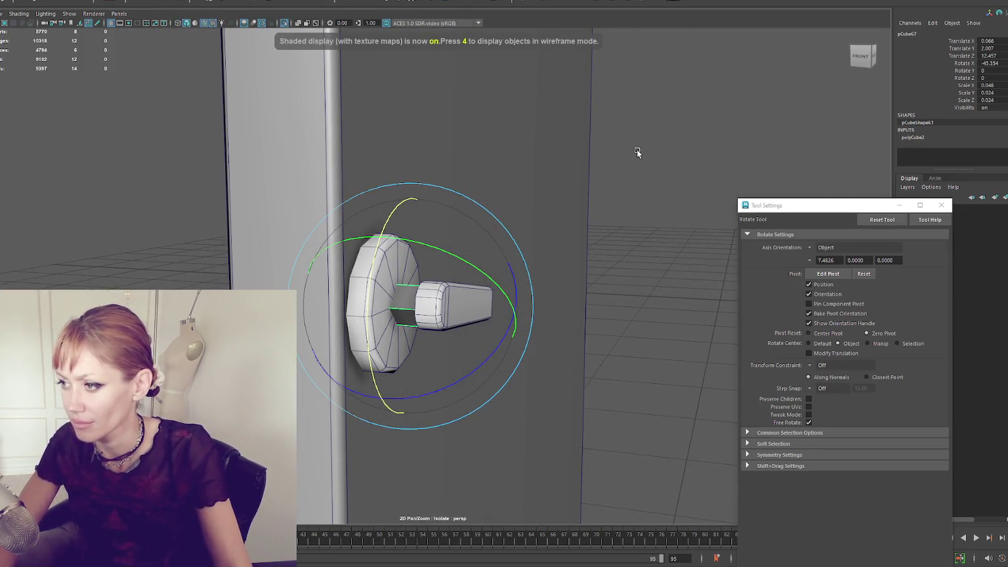
pyautogui.press('4')
pyautogui.press('F11')
# - Delete the faces around the handle's thin neck
pyautogui.press('q')
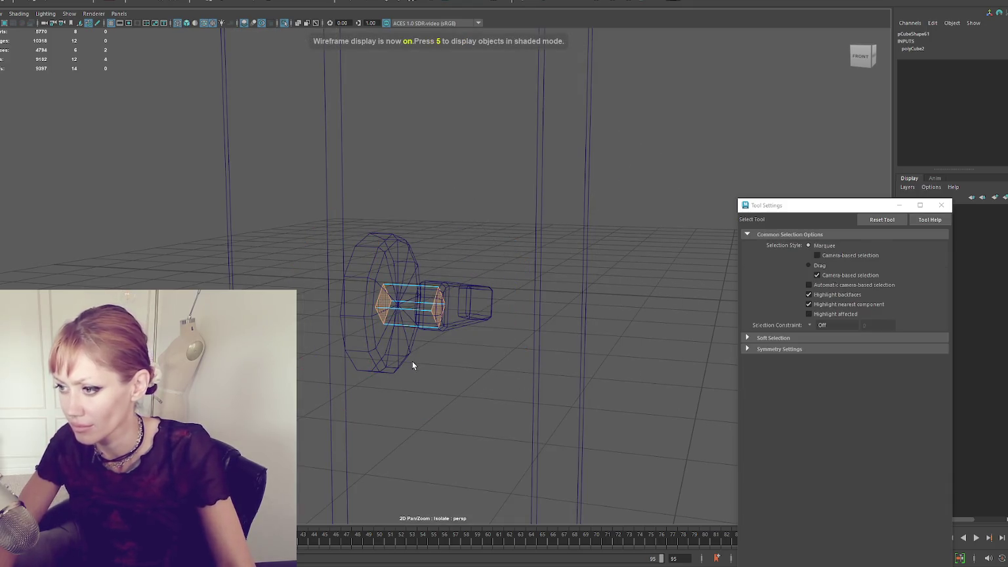
pyautogui.press('Delete')
pyautogui.press('F8')
pyautogui.press('6')
# - Select the edges around the handle's neck
pyautogui.rightClick(564, 187)
pyautogui.click(720, 167)
pyautogui.scroll(3, 719, 166)
pyautogui.click(400, 294)
pyautogui.moveTo(400, 294); pyautogui.dragTo(438, 291)
pyautogui.rightClick(599, 94)
pyautogui.click(603, 92)
pyautogui.moveTo(498, 273)
pyautogui.mouseDown()
pyautogui.moveTo(518, 266)
pyautogui.moveTo(410, 304)
pyautogui.mouseUp()
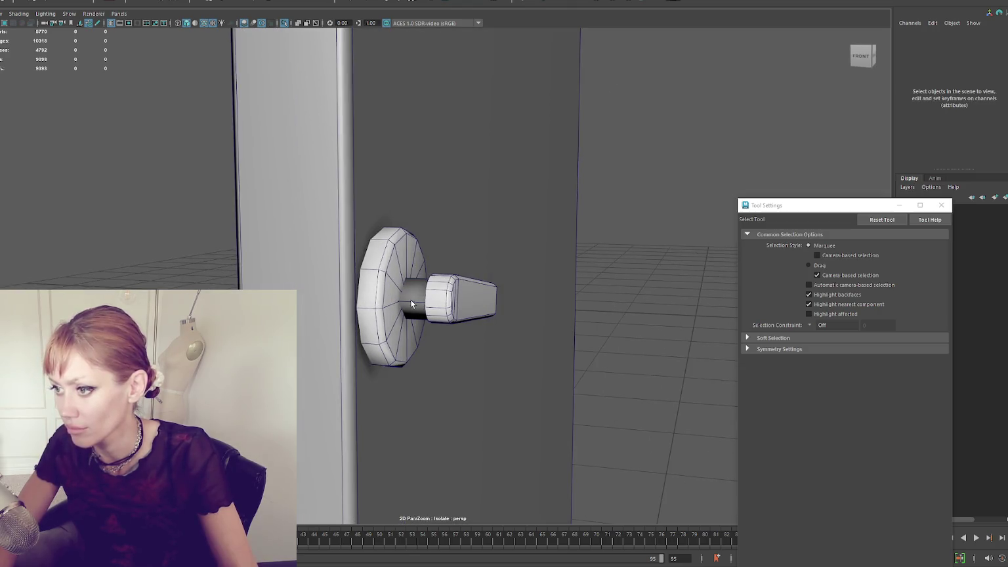
pyautogui.click(412, 303)
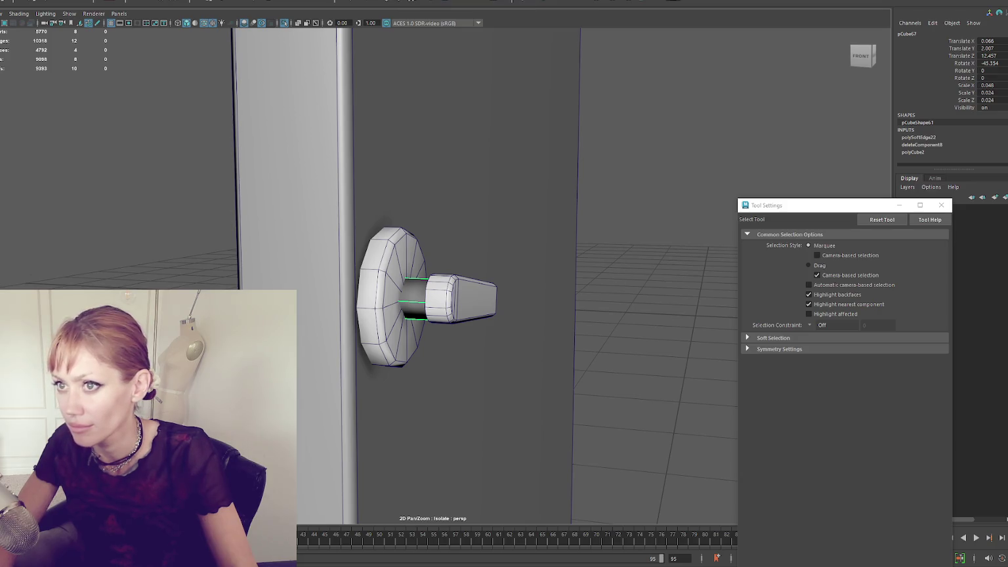
# - Apply Mesh > Smooth to the neck, then delete the extra edges
pyautogui.click(40, 0)
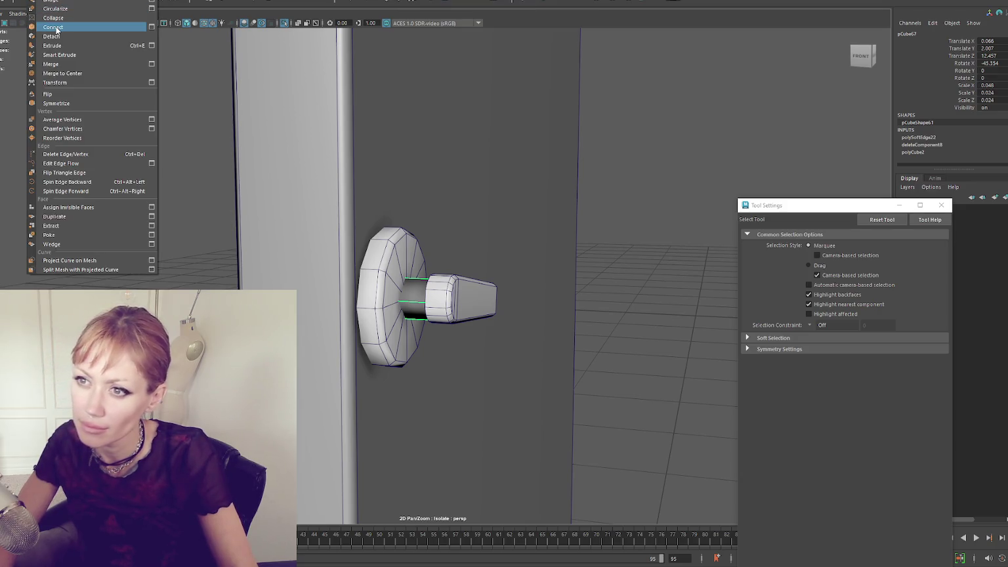
pyautogui.moveTo(16, 0)
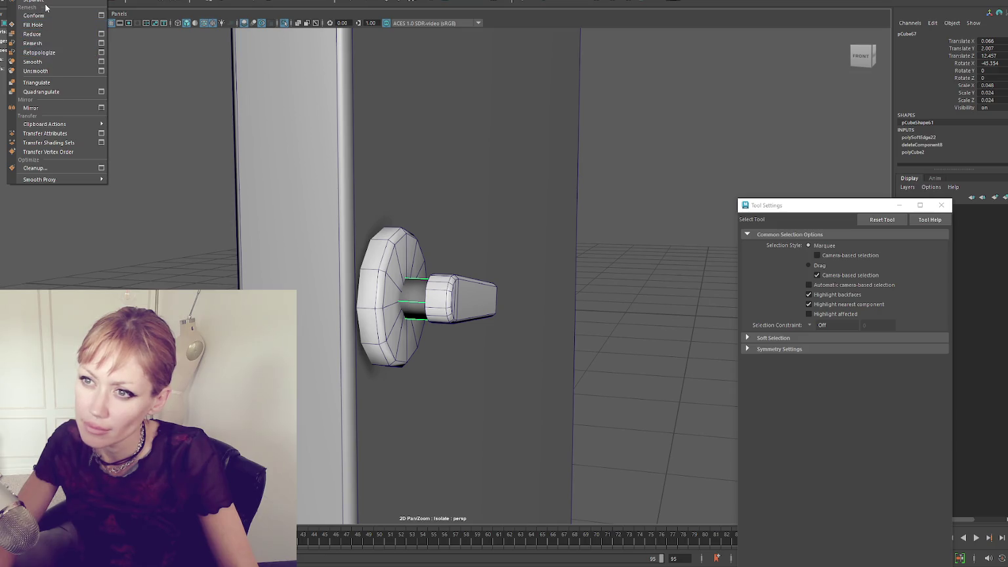
pyautogui.click(42, 62)
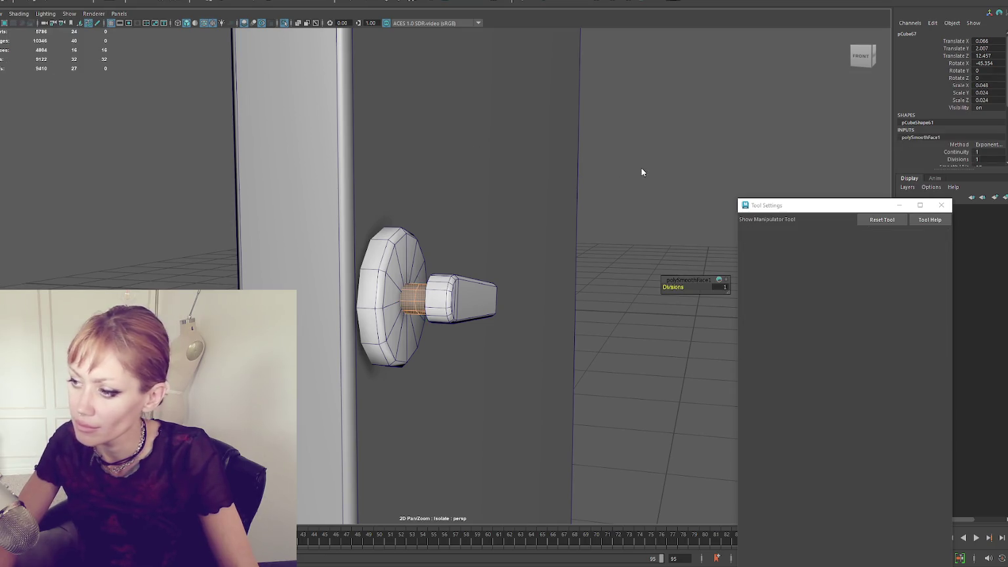
pyautogui.press('q')
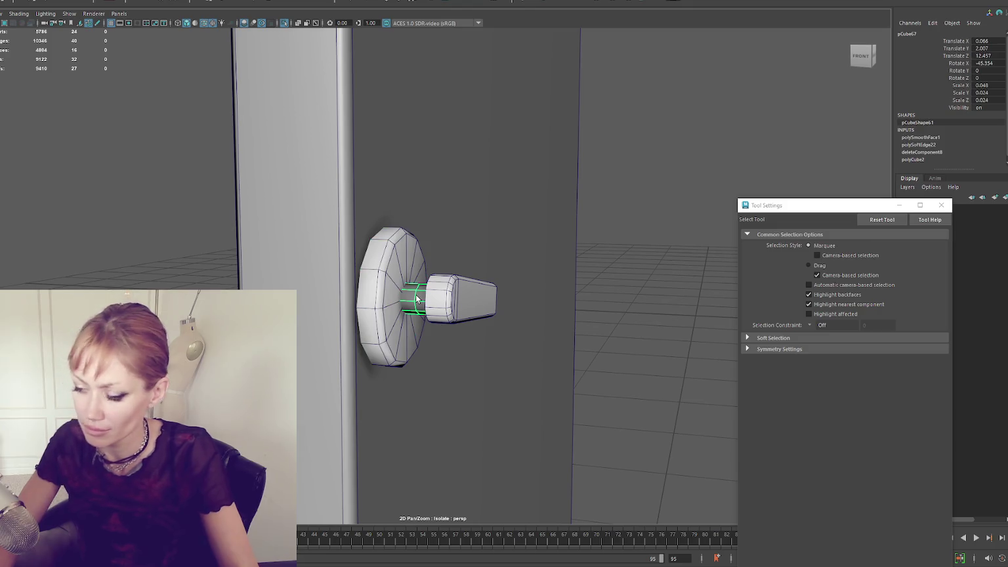
pyautogui.press('Delete')
# - Select the round base and the lever and combine them with Mesh > Combine
pyautogui.rightClick(639, 145)
pyautogui.click(637, 124)
pyautogui.click(407, 309)
pyautogui.click(455, 289)
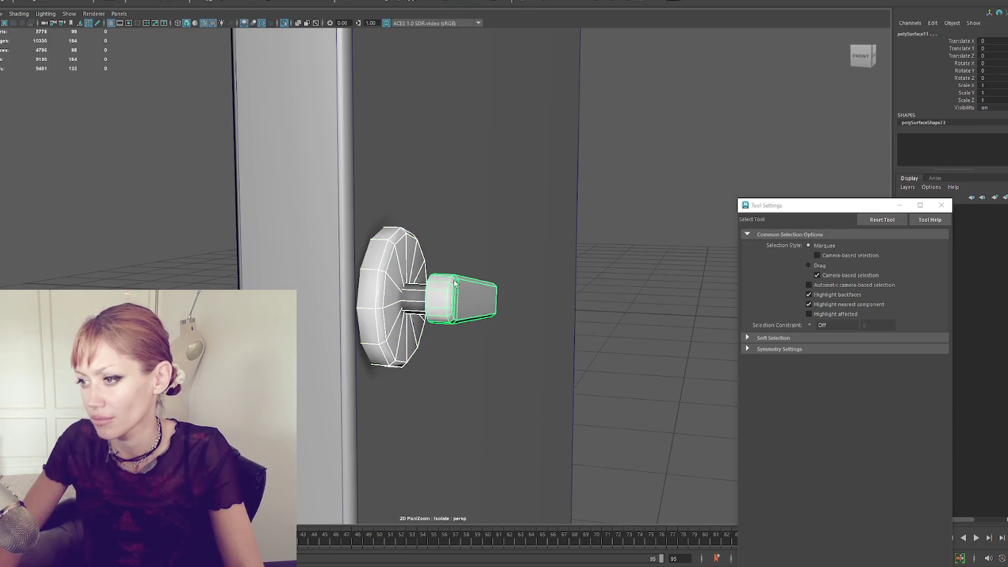
pyautogui.moveTo(489, 229)
pyautogui.mouseDown()
pyautogui.moveTo(405, 189)
pyautogui.moveTo(414, 164)
pyautogui.moveTo(405, 219)
pyautogui.mouseUp()
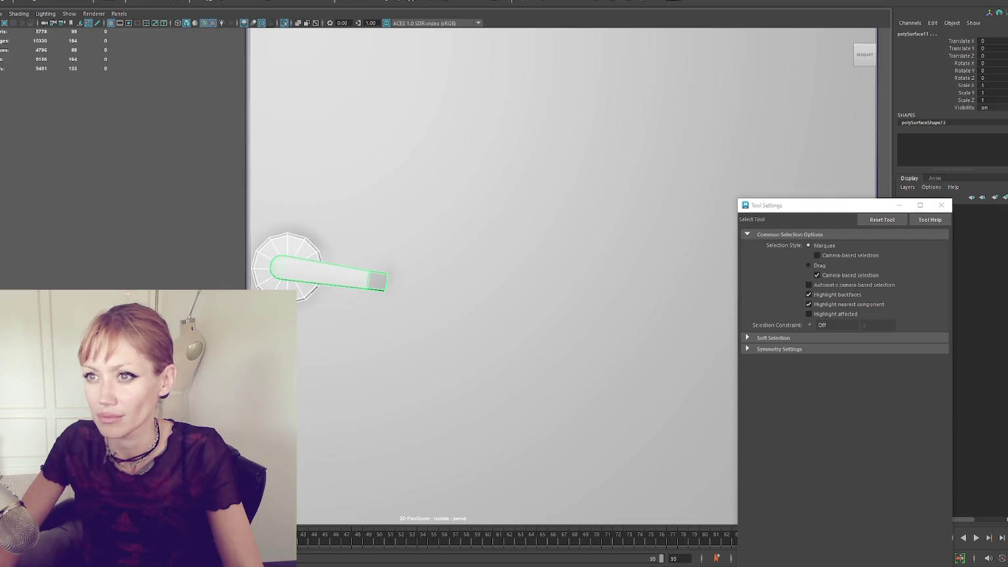
pyautogui.click(26, 1)
pyautogui.click(39, 23)
# - Undo several steps, deselect, and exit isolation to show the full town house scene
pyautogui.hotkey('ctrl', 'z')
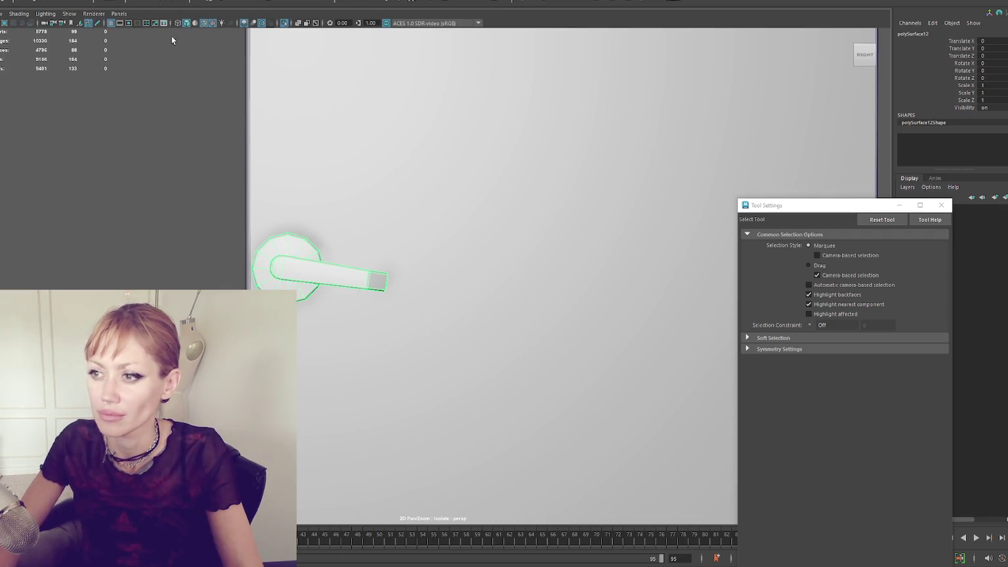
pyautogui.hotkey('ctrl', 'z')
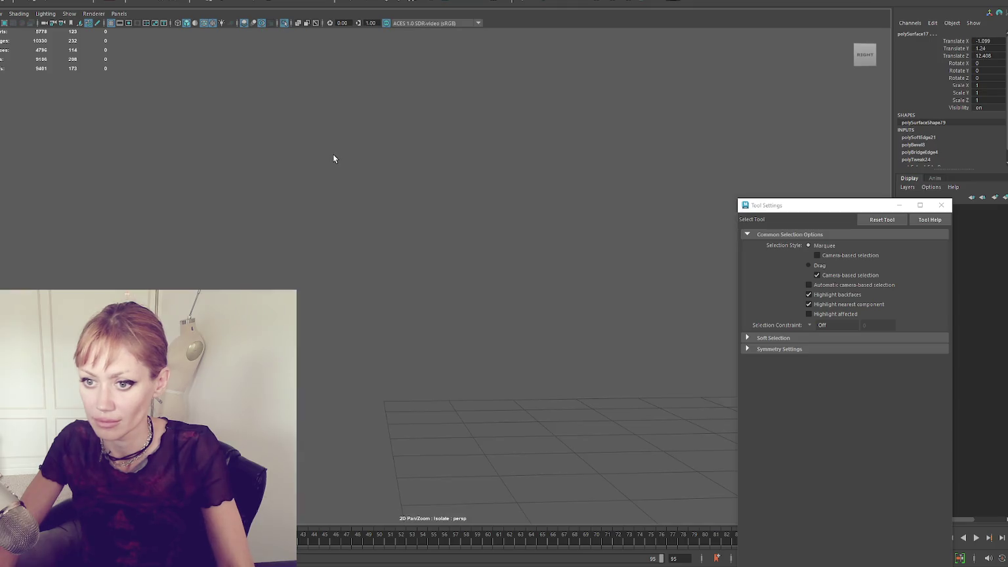
pyautogui.hotkey('ctrl', 'z')
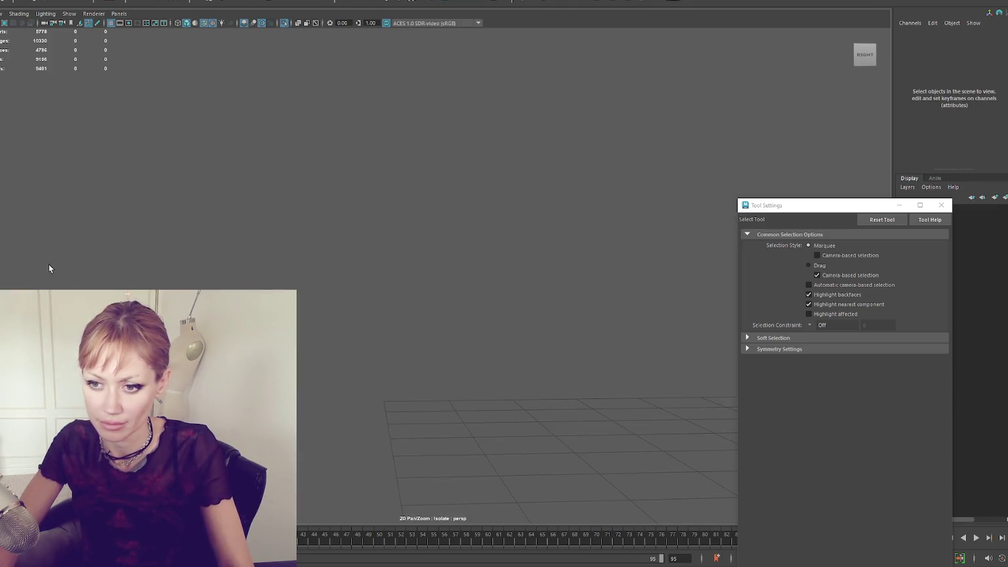
pyautogui.hotkey('ctrl', 'z')
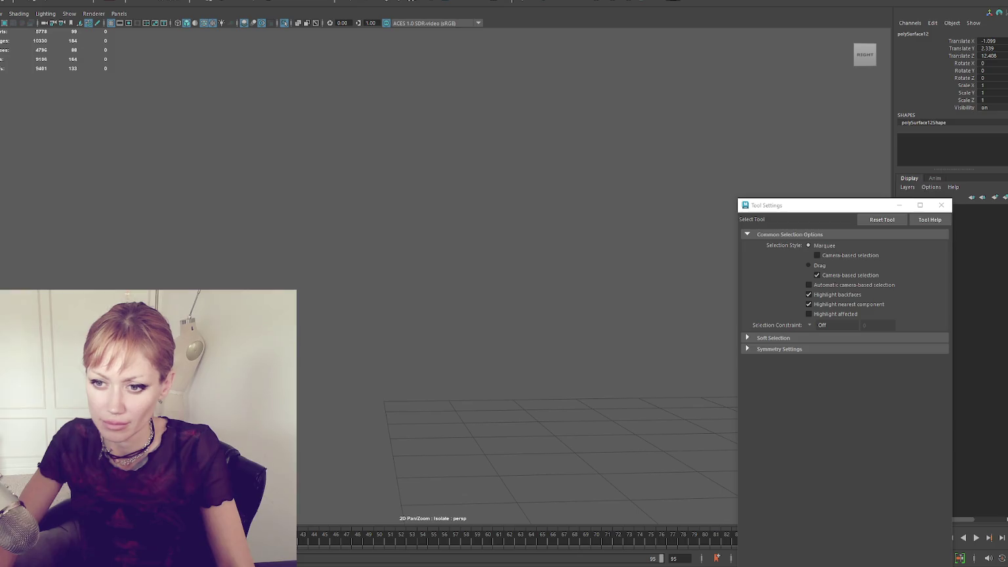
pyautogui.hotkey('ctrl', 'z')
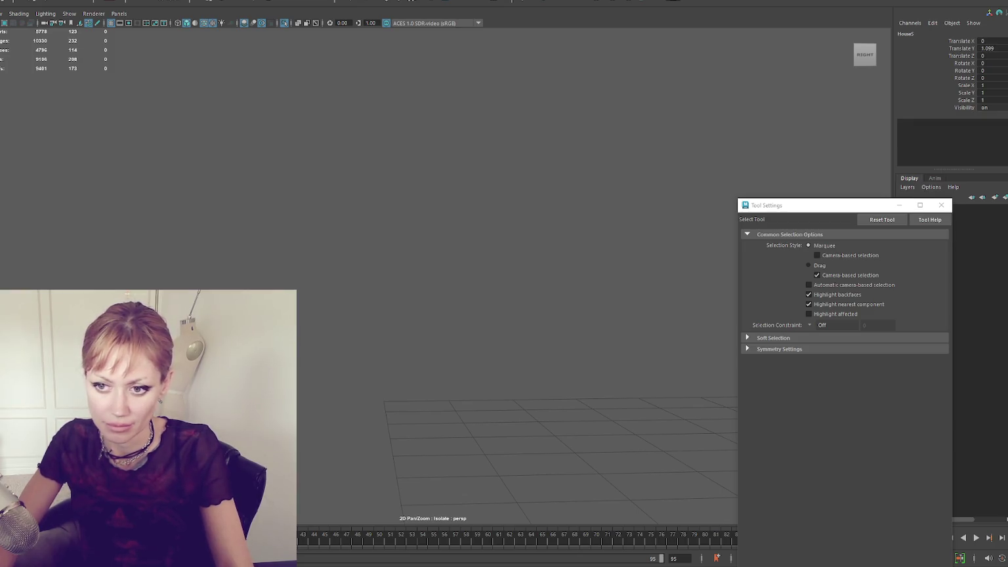
pyautogui.click(194, 230)
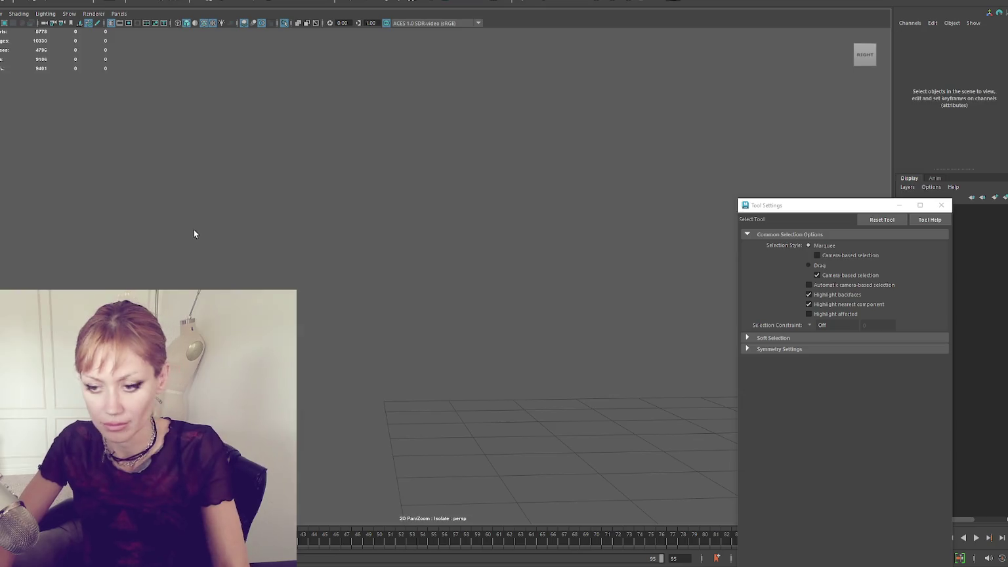
pyautogui.hotkey('ctrl', '1')
pyautogui.scroll(-5, 353, 124)
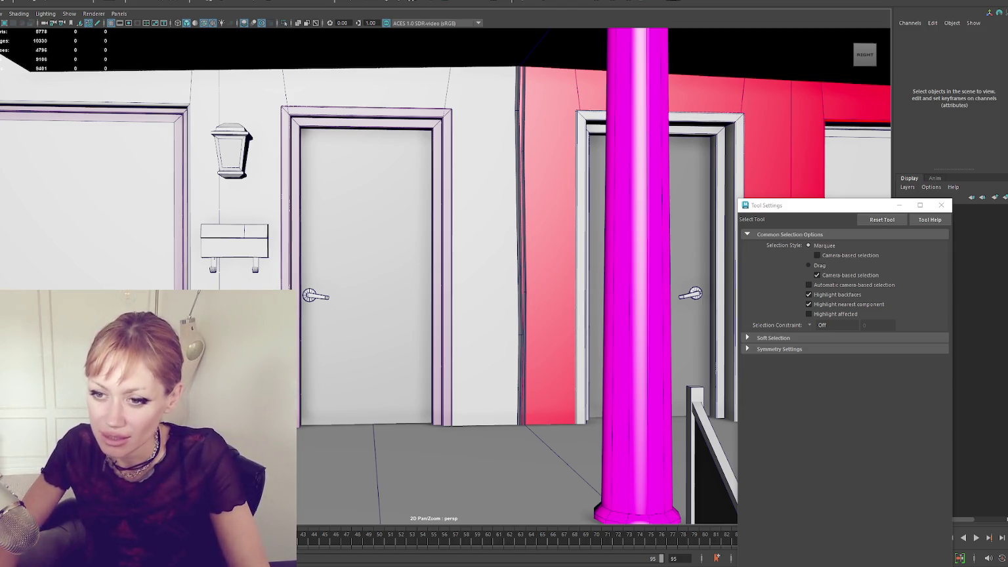
# - Select a porch door and inspect it in wireframe, toggling isolation on and off
pyautogui.click(131, 79)
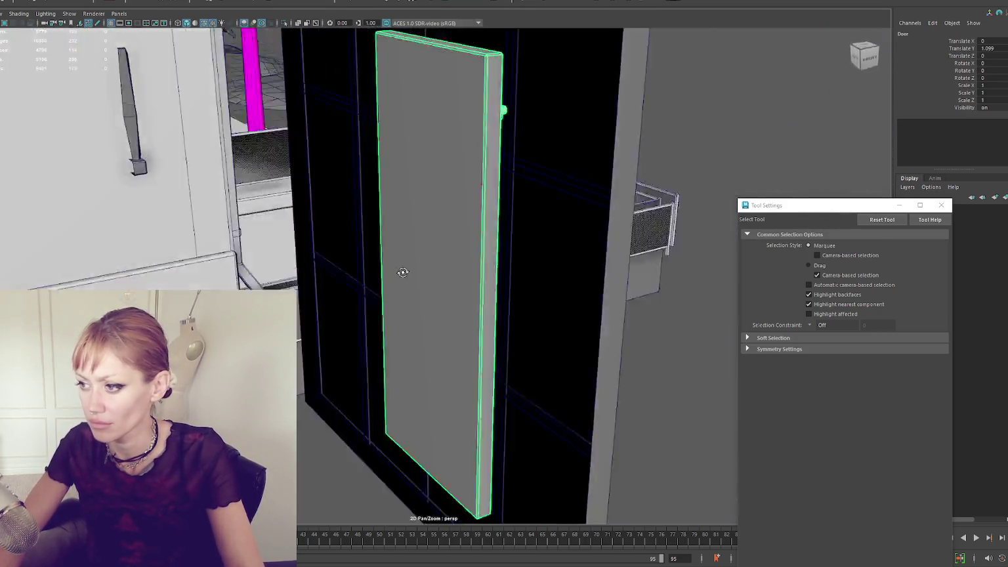
pyautogui.press('4')
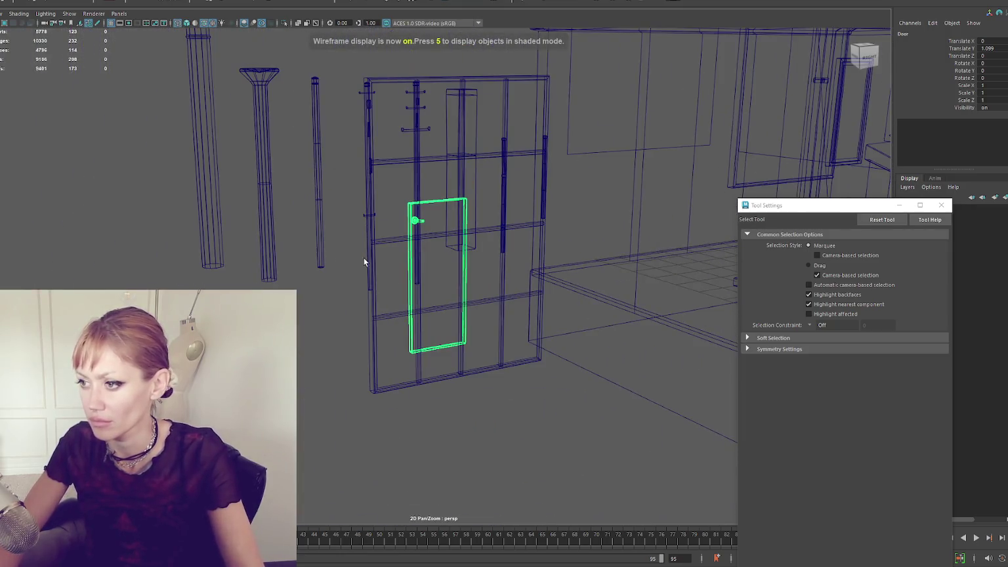
pyautogui.moveTo(374, 254)
pyautogui.mouseDown()
pyautogui.moveTo(376, 263)
pyautogui.moveTo(275, 269)
pyautogui.mouseUp()
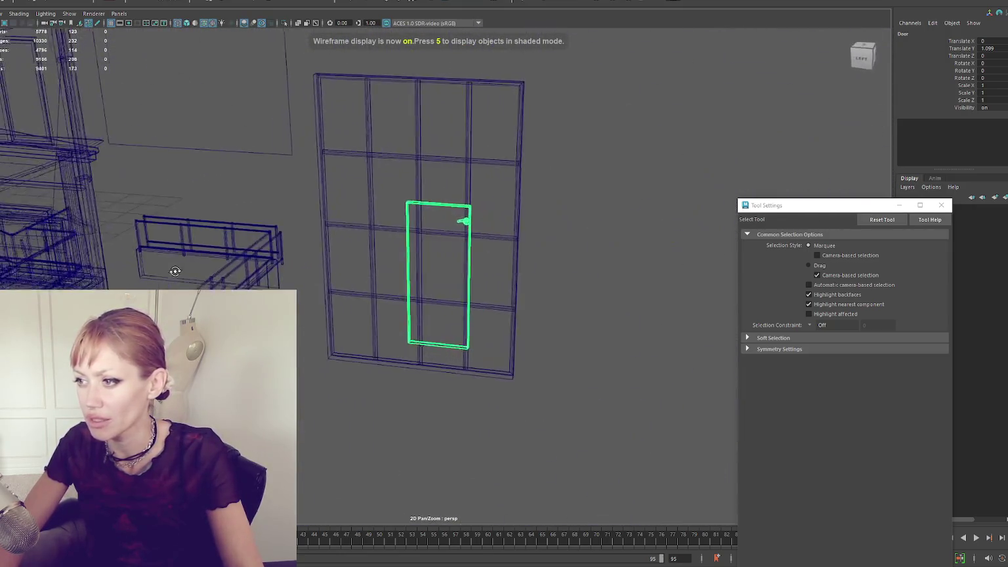
pyautogui.moveTo(409, 228)
pyautogui.mouseDown()
pyautogui.moveTo(401, 231)
pyautogui.moveTo(416, 242)
pyautogui.moveTo(583, 218)
pyautogui.mouseUp()
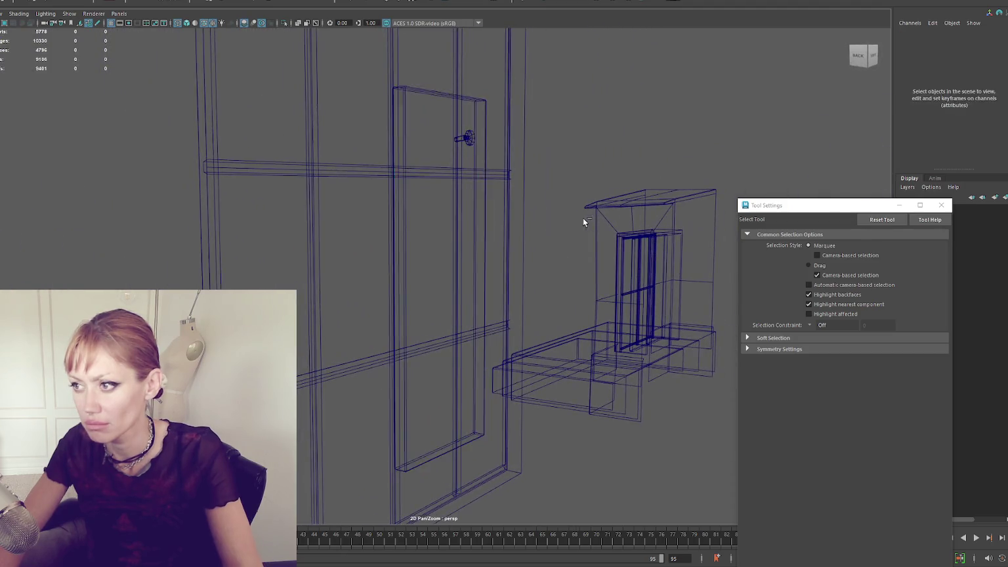
pyautogui.hotkey('ctrl', '1')
pyautogui.hotkey('ctrl', 'z')
pyautogui.hotkey('ctrl', 'z')
pyautogui.hotkey('ctrl', 'z')
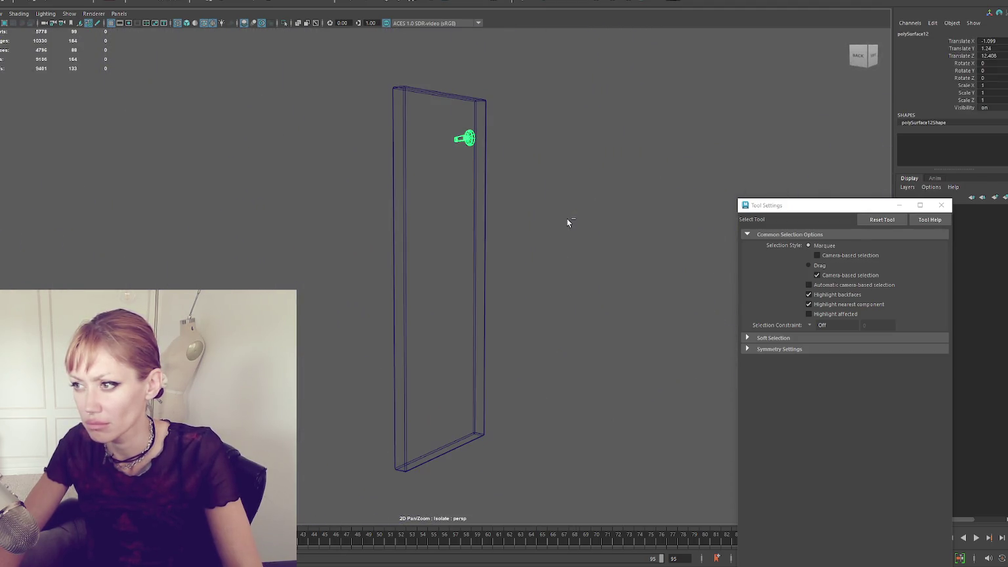
pyautogui.hotkey('ctrl', 'z')
pyautogui.hotkey('ctrl', 'z')
pyautogui.hotkey('ctrl', 'z')
pyautogui.hotkey('ctrl', '1')
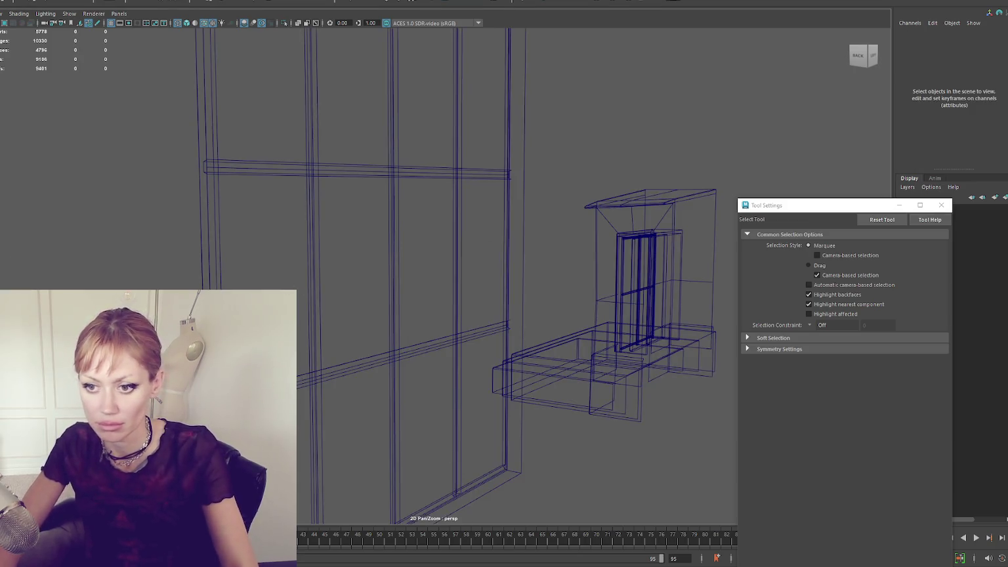
# - Frame the merged handle and inspect it textured against the pink wall
pyautogui.hotkey('ctrl', 'z')
pyautogui.press('f')
pyautogui.press('6')
pyautogui.moveTo(444, 313)
pyautogui.mouseDown()
pyautogui.moveTo(351, 299)
pyautogui.moveTo(376, 296)
pyautogui.mouseUp()
pyautogui.click(302, 287)
pyautogui.moveTo(302, 287); pyautogui.dragTo(297, 323)
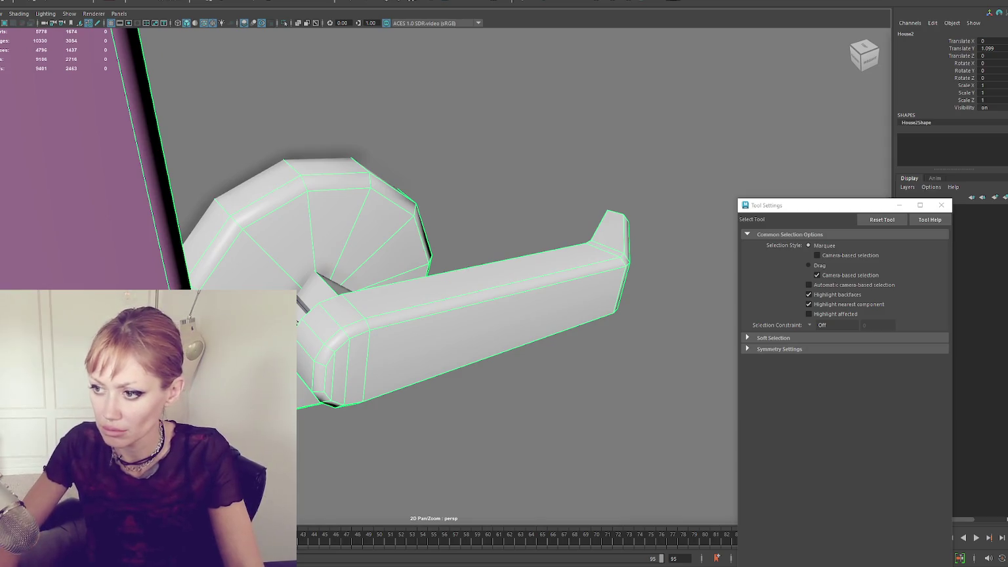
# - Isolate the merged door handle and assign it the existing Doorhandle material
pyautogui.click(254, 213)
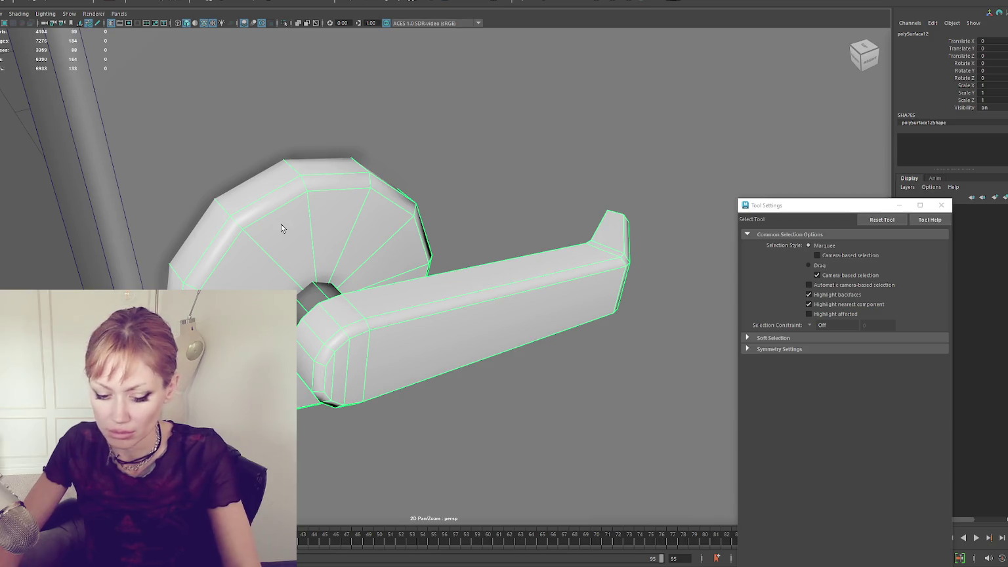
pyautogui.hotkey('ctrl', '1')
pyautogui.rightClick(386, 141)
pyautogui.press('w')
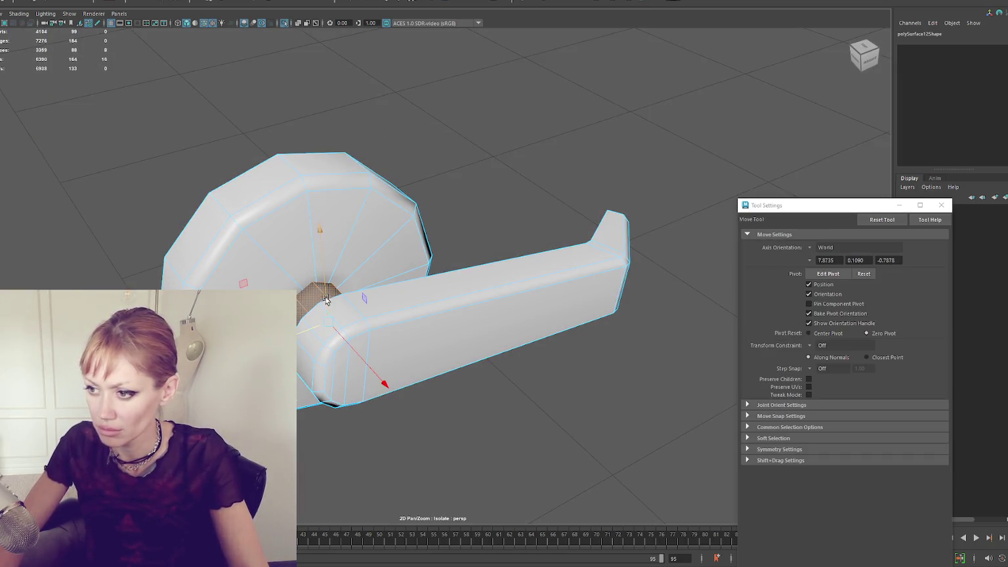
pyautogui.click(364, 207)
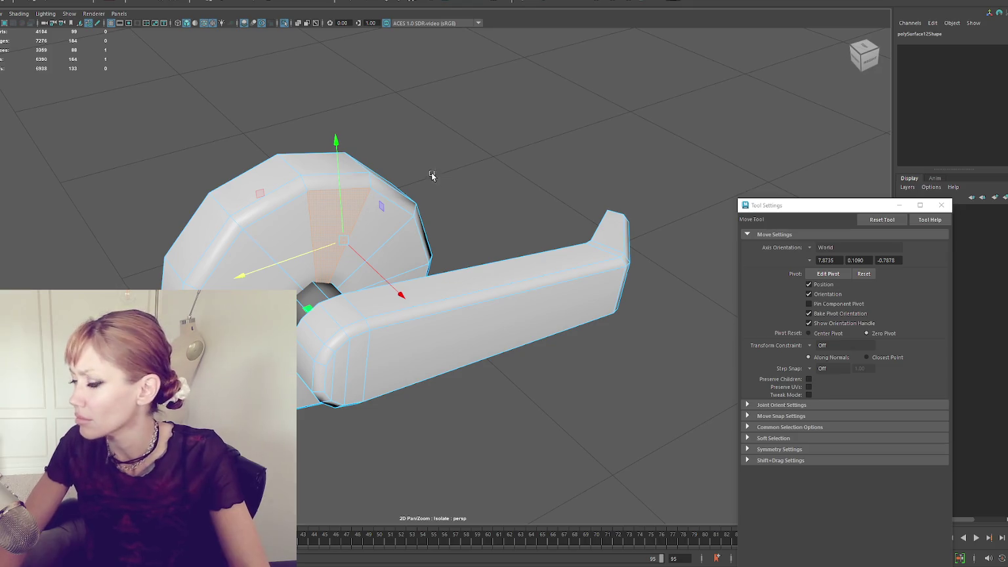
pyautogui.press('F8')
pyautogui.rightClick(486, 119)
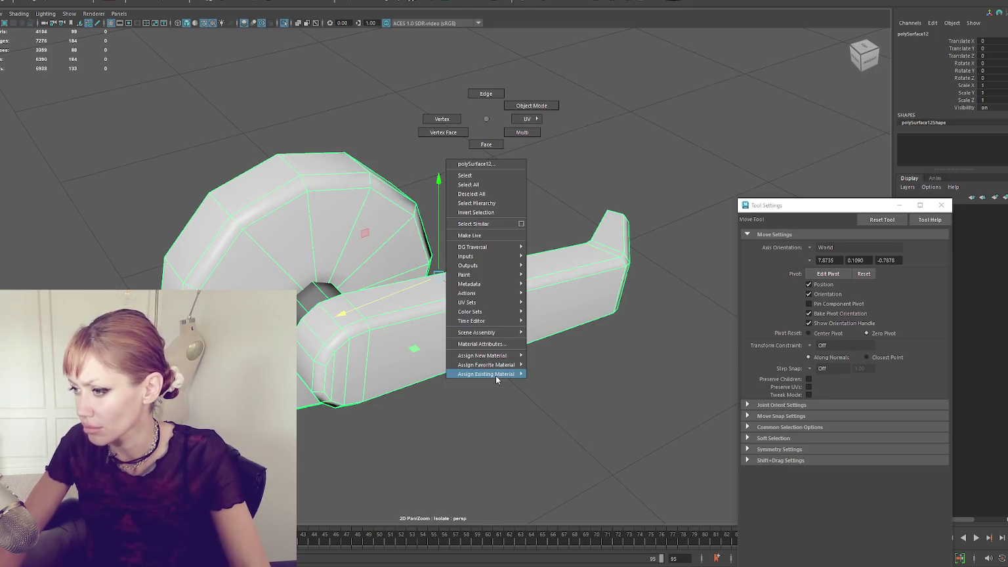
pyautogui.moveTo(497, 380)
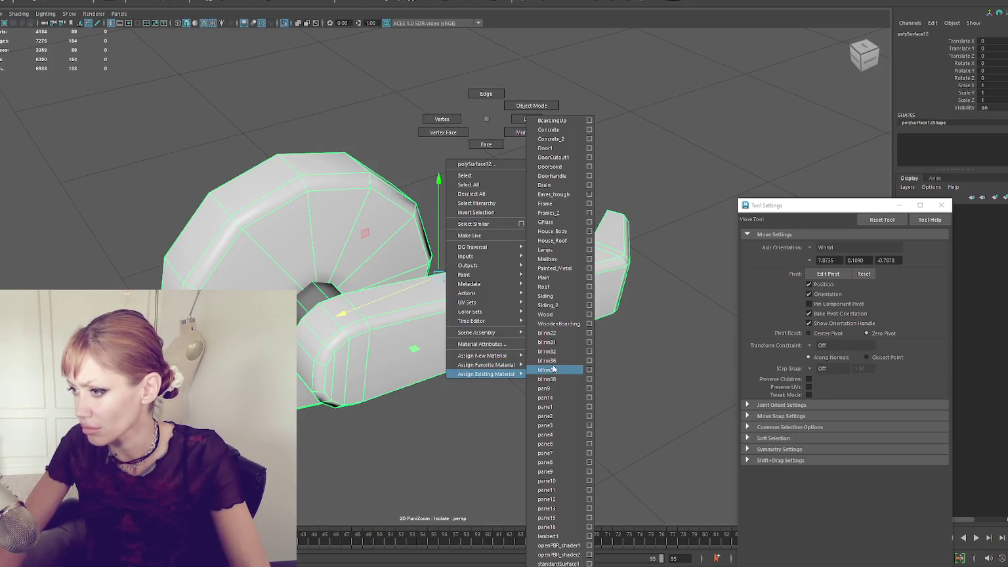
pyautogui.click(552, 176)
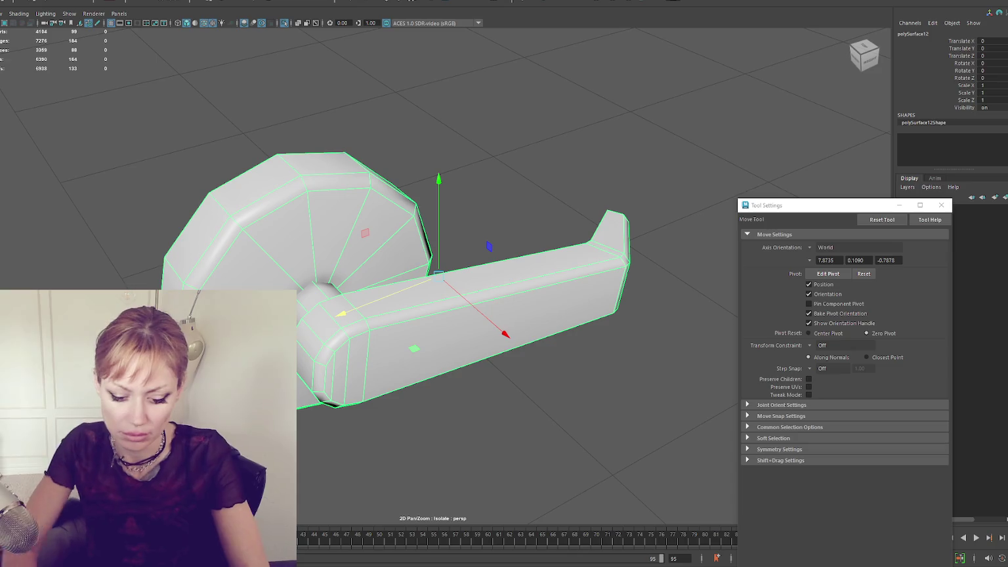
# - Show the whole scene again and frame the view on the door
pyautogui.click(117, 178)
pyautogui.hotkey('ctrl', '1')
pyautogui.click(116, 178)
pyautogui.hotkey('ctrl', '1')
pyautogui.press('f')
pyautogui.scroll(-5, 264, 130)
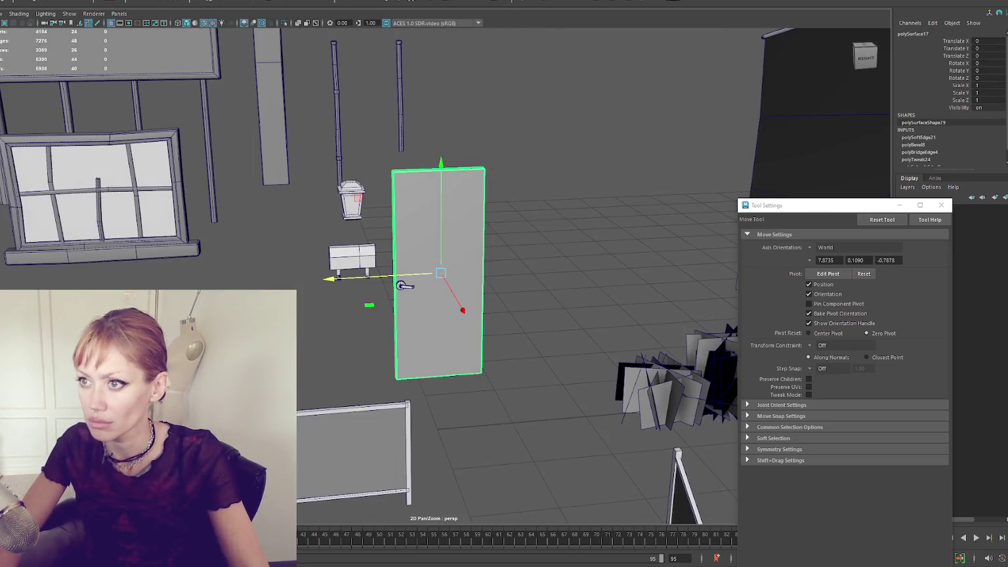
# - Delete the door's construction history with Alt+Shift+D and reframe on the door
pyautogui.hotkey('alt', 'shift', 'd')
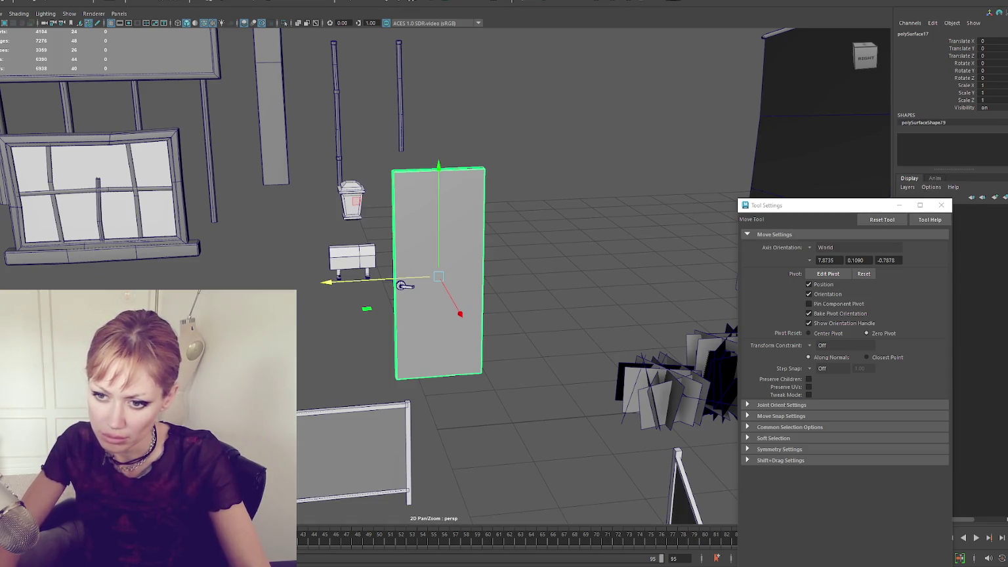
pyautogui.click(197, 460)
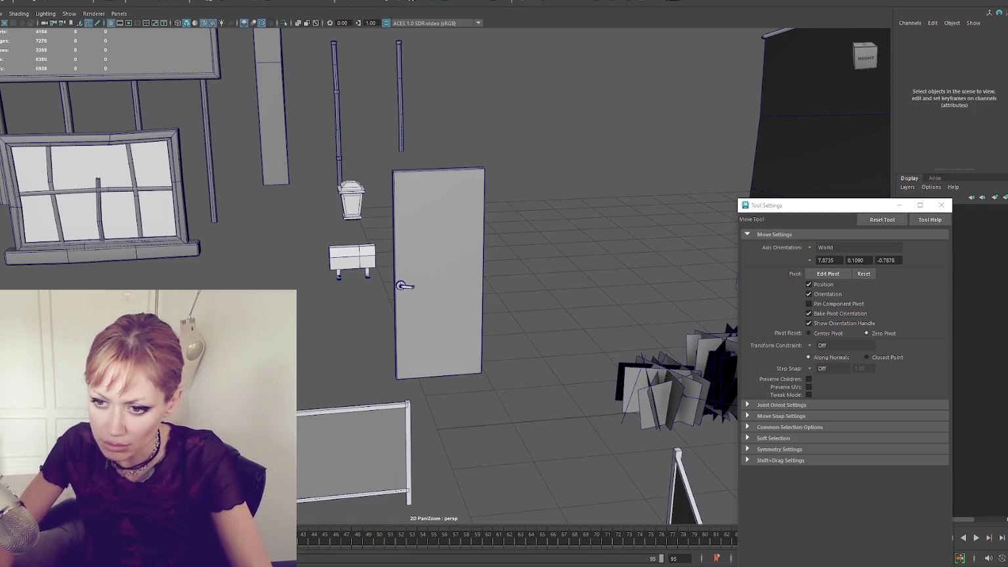
pyautogui.click(438, 276)
pyautogui.press('f')
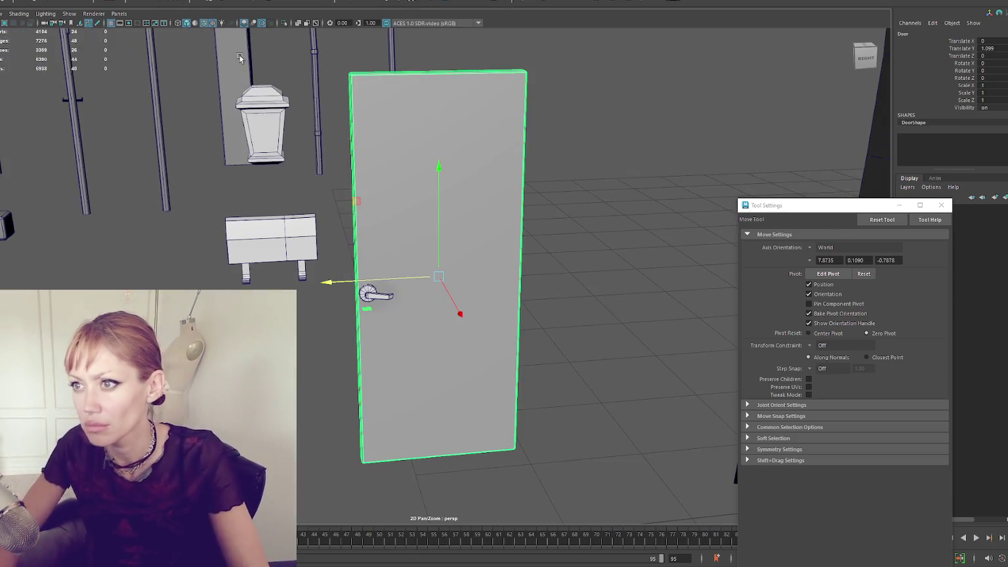
# - Open the UV Editor and planar-map the door's front face shells
pyautogui.click(263, 20)
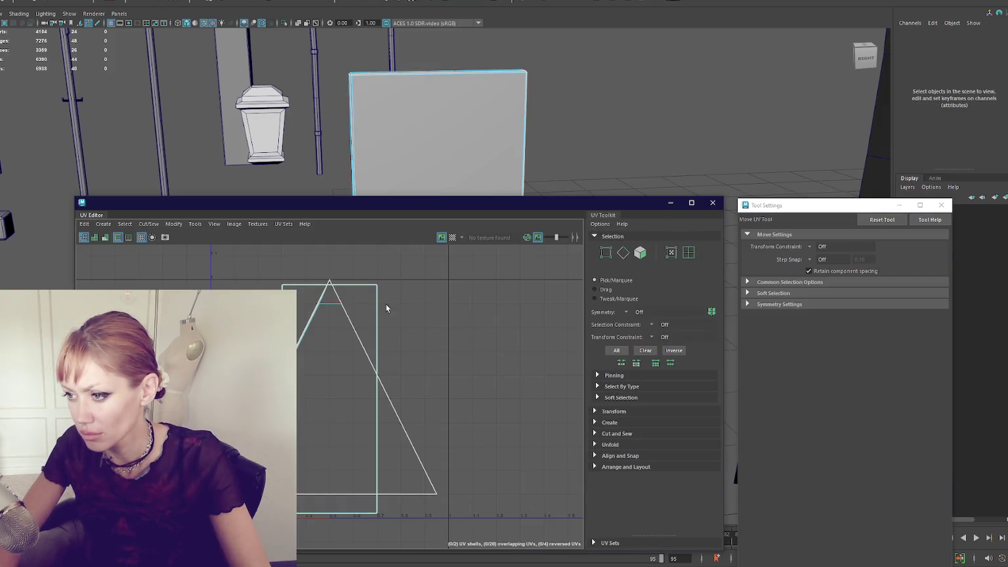
pyautogui.doubleClick(375, 306)
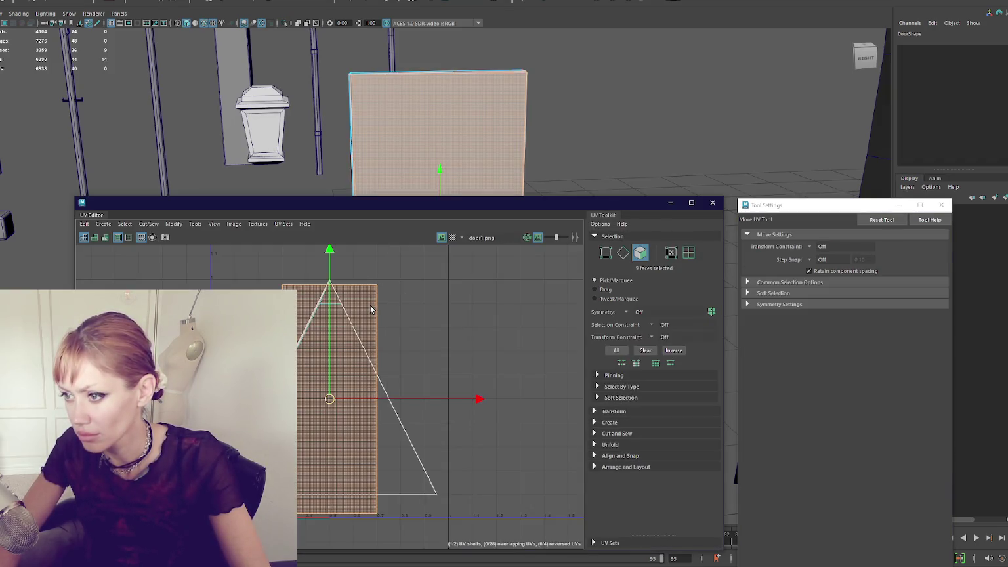
pyautogui.scroll(-3, 315, 299)
pyautogui.doubleClick(368, 394)
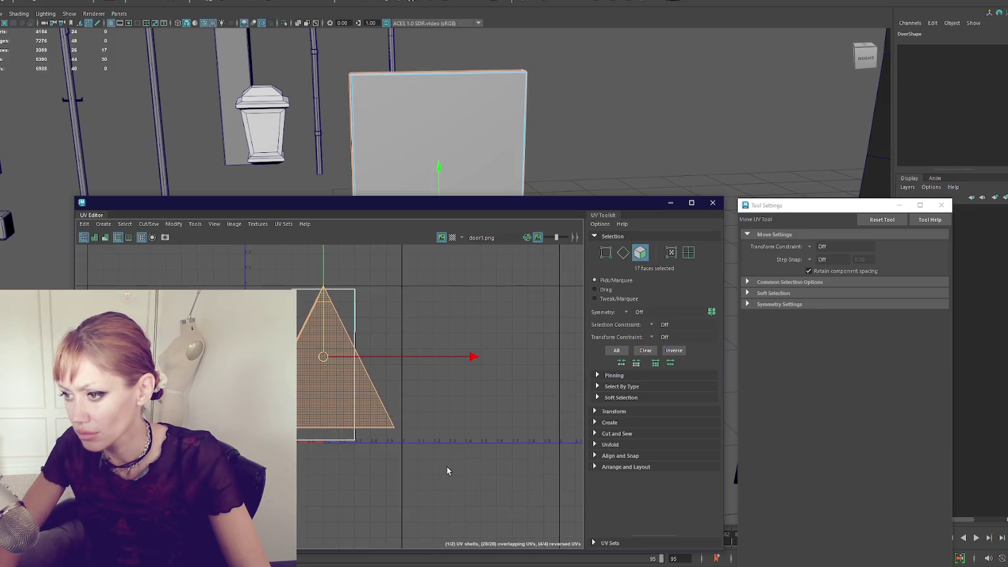
pyautogui.click(597, 2)
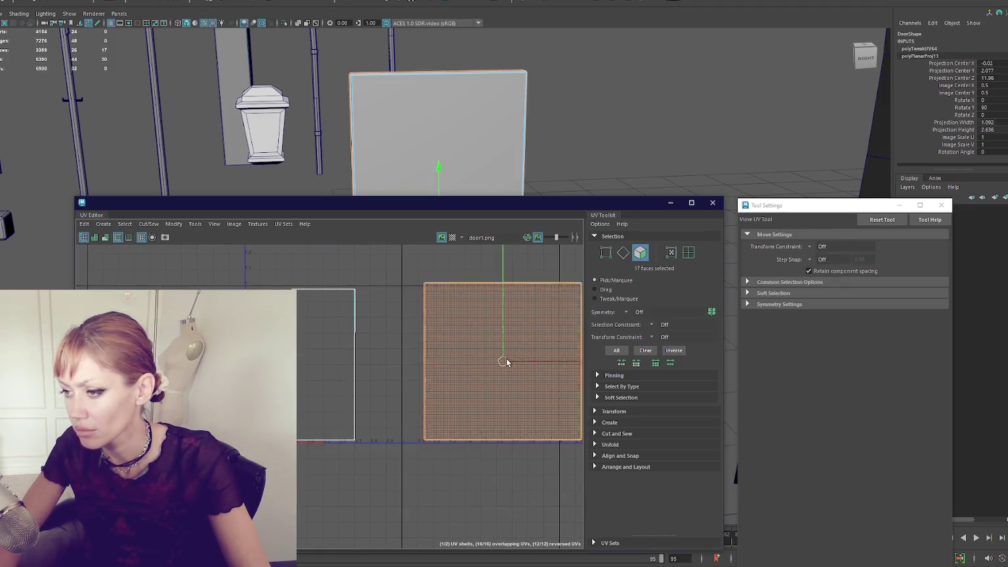
# - Select the faces along the door's edge and give them their own planar projection
pyautogui.moveTo(518, 164)
pyautogui.keyDown('alt'); pyautogui.mouseDown()
pyautogui.moveTo(534, 158)
pyautogui.moveTo(486, 158)
pyautogui.mouseUp(); pyautogui.keyUp('alt')
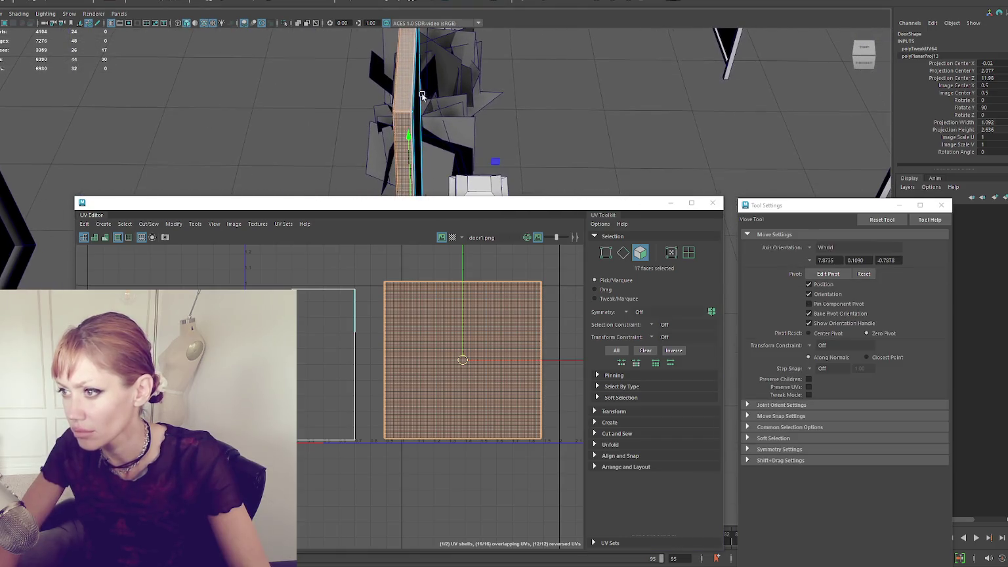
pyautogui.scroll(3, 402, 100)
pyautogui.keyDown('alt'); pyautogui.moveTo(391, 60); pyautogui.dragTo(358, 98); pyautogui.keyUp('alt')
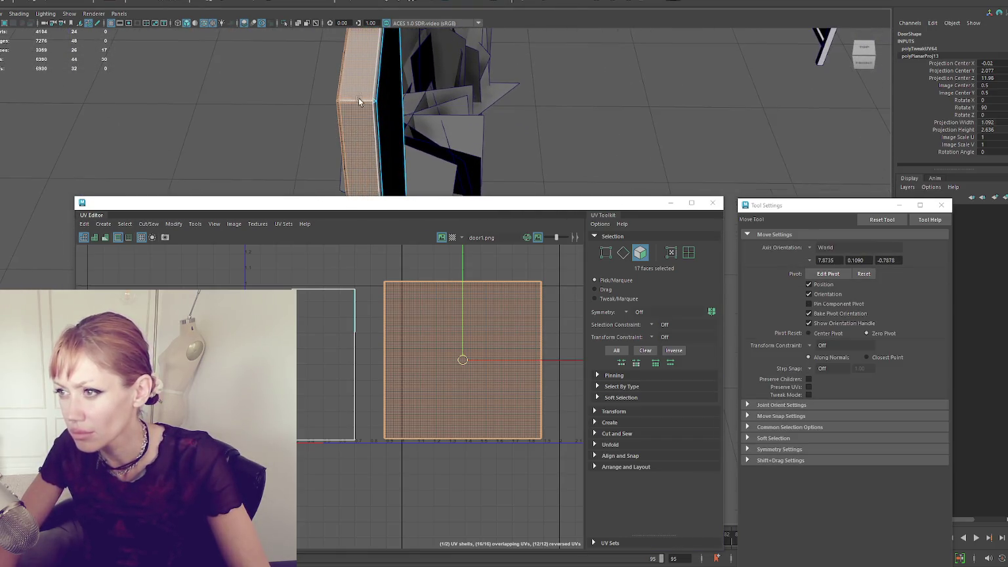
pyautogui.press('q')
pyautogui.click(354, 100)
pyautogui.click(620, 3)
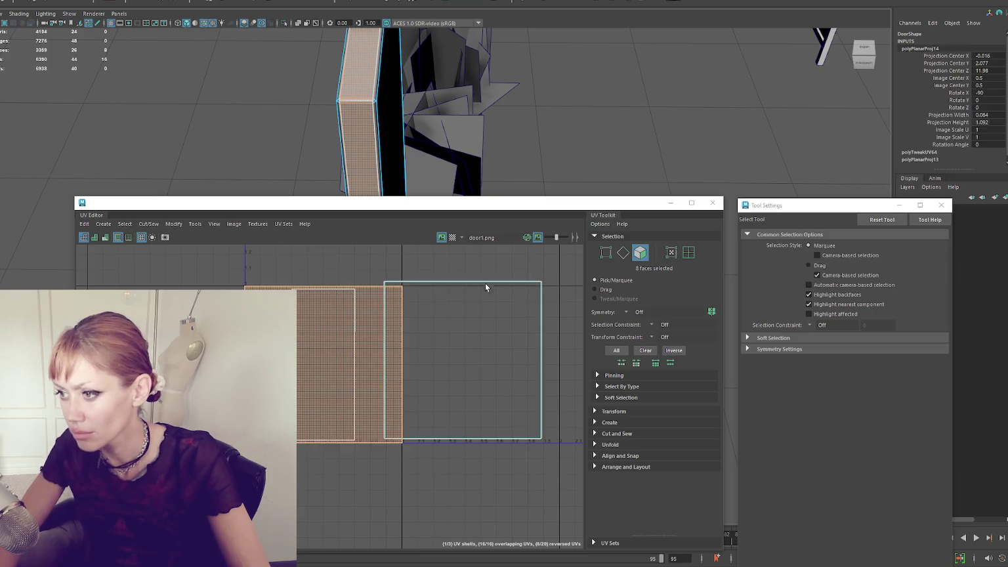
pyautogui.press('w')
pyautogui.rightClick(266, 88)
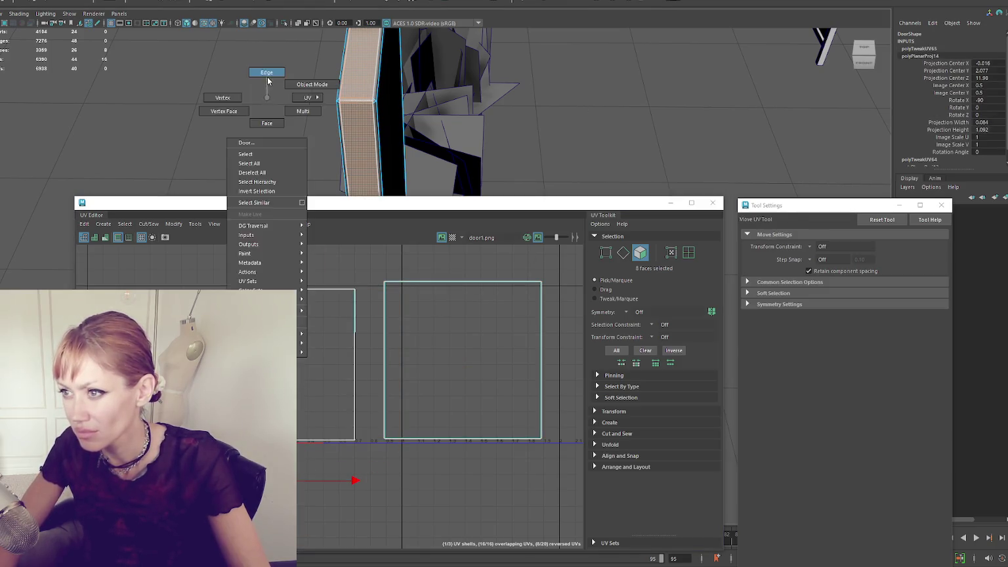
pyautogui.click(354, 99)
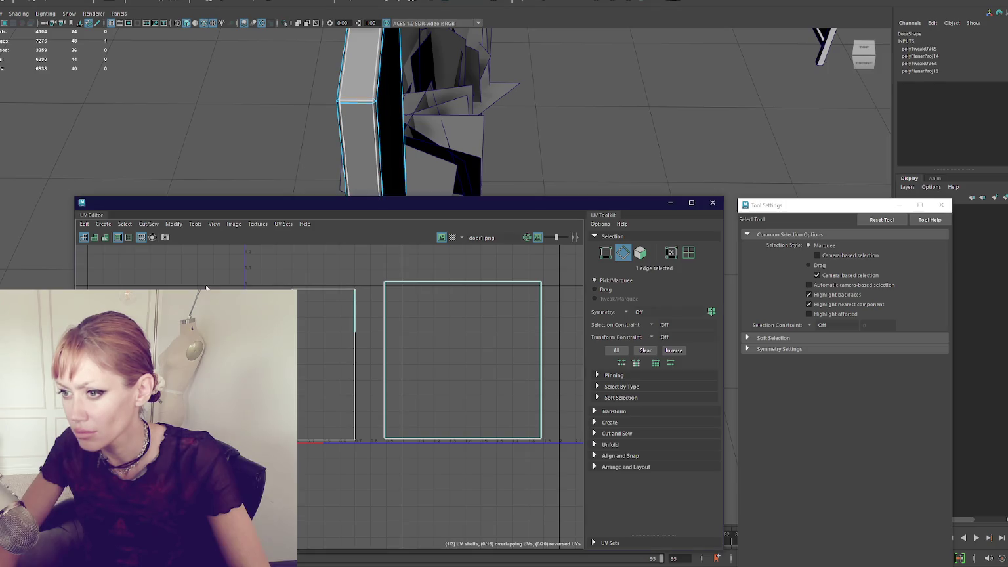
pyautogui.scroll(-3, 260, 289)
# - Unfold the square shell into a tall rectangle and orient the diagonal strip shell upright
pyautogui.click(276, 371)
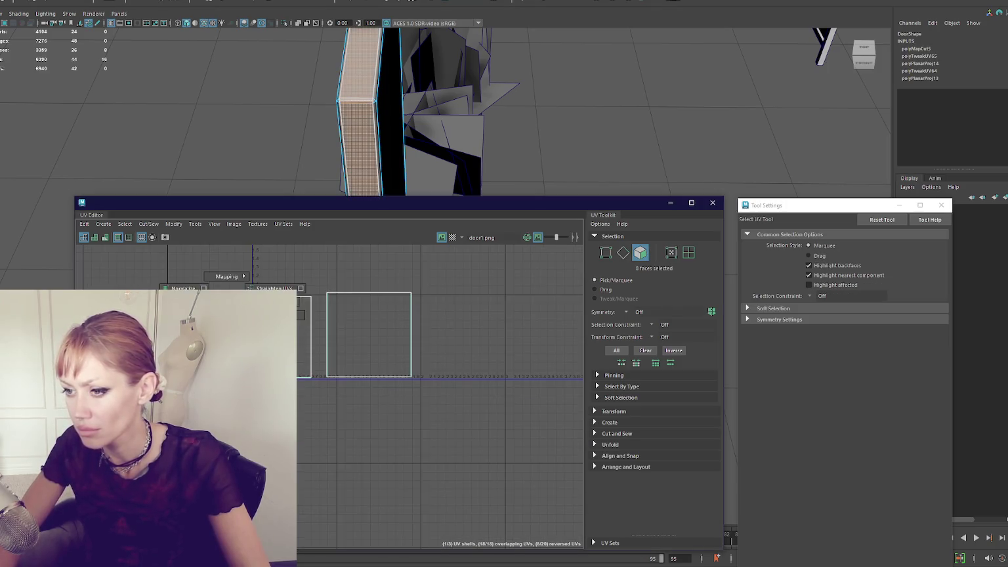
pyautogui.click(363, 338)
pyautogui.keyDown('shift'); pyautogui.rightClick(471, 316); pyautogui.keyUp('shift')
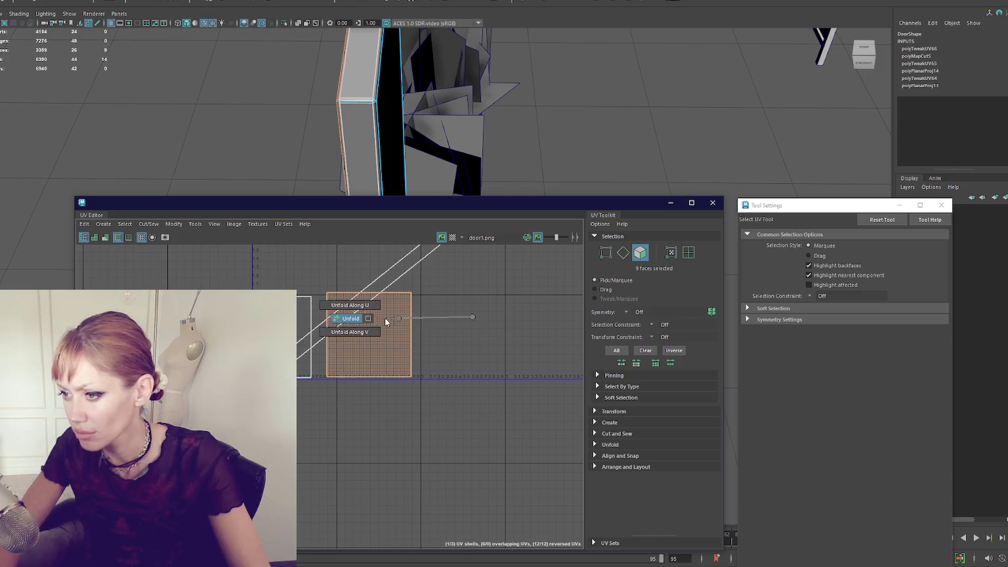
pyautogui.click(394, 318)
pyautogui.keyDown('shift'); pyautogui.click(332, 318); pyautogui.keyUp('shift')
pyautogui.click(625, 467)
pyautogui.scroll(-3, 656, 427)
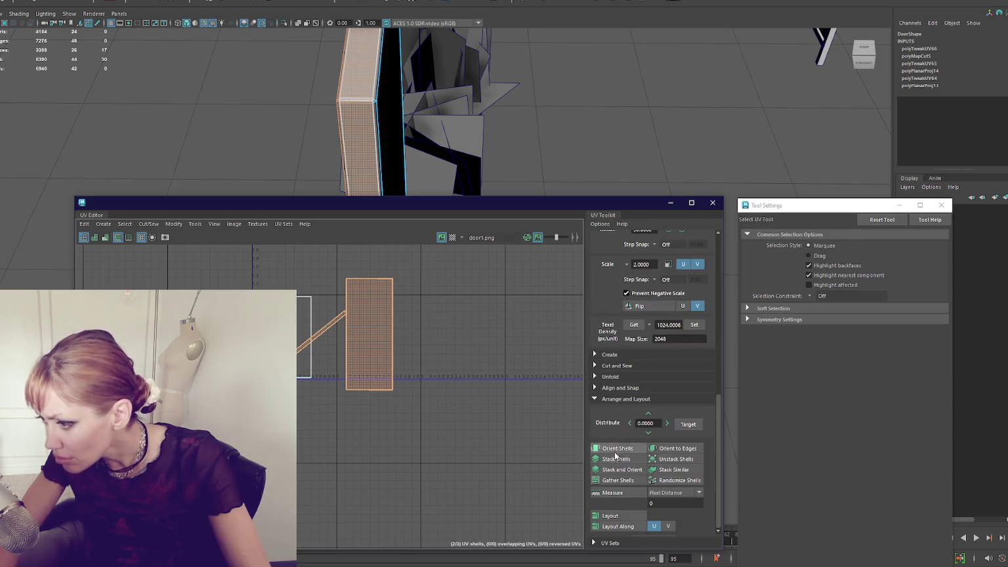
pyautogui.click(615, 457)
# - Rotate the horizontal UV shells 90 degrees so they stand upright
pyautogui.click(247, 512)
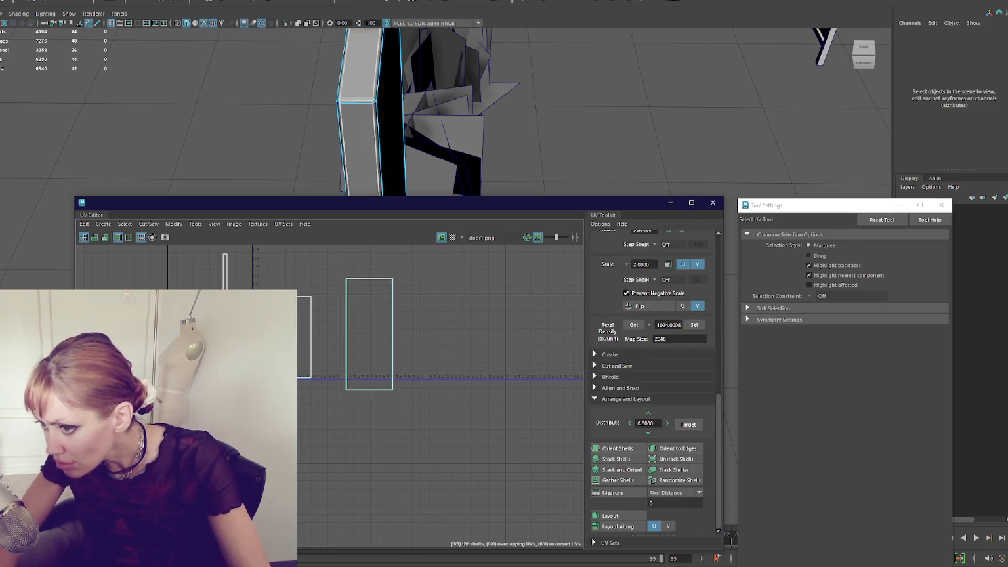
pyautogui.scroll(1, 671, 249)
pyautogui.click(679, 253)
pyautogui.moveTo(225, 411)
pyautogui.mouseDown()
pyautogui.moveTo(322, 382)
pyautogui.moveTo(340, 363)
pyautogui.mouseUp()
pyautogui.click(681, 257)
pyautogui.scroll(1, 385, 319)
# - Move the large door-front shell left and scale it into a narrow upright rectangle
pyautogui.click(385, 319)
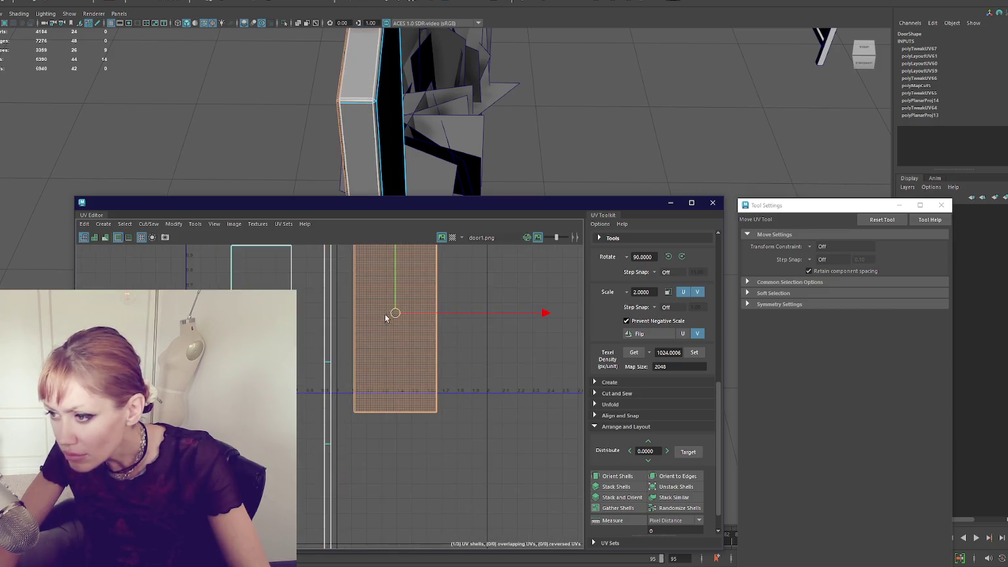
pyautogui.moveTo(394, 315)
pyautogui.mouseDown()
pyautogui.moveTo(320, 329)
pyautogui.moveTo(256, 319)
pyautogui.mouseUp()
pyautogui.press('r')
pyautogui.press('f')
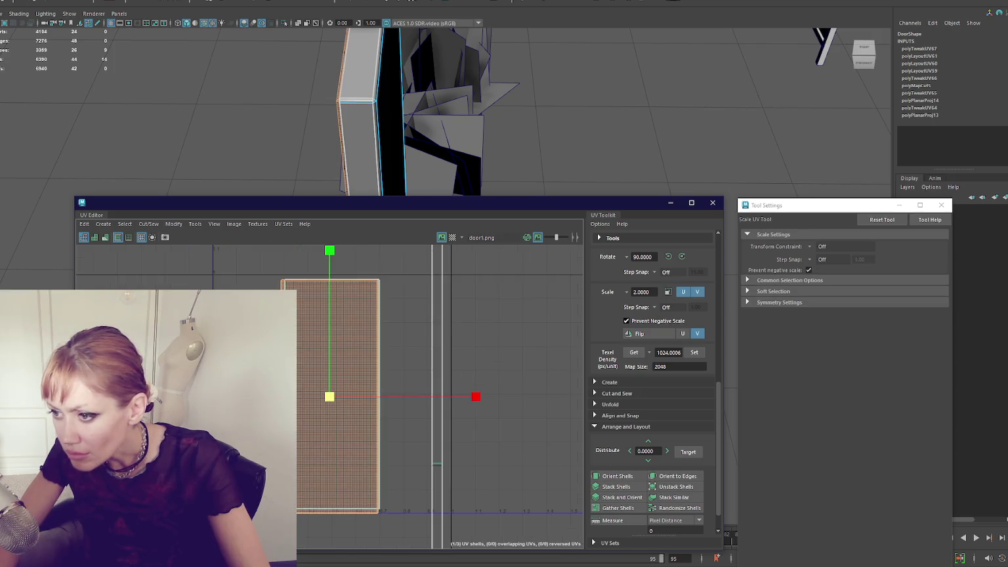
pyautogui.press('w')
pyautogui.moveTo(328, 438); pyautogui.dragTo(332, 434)
pyautogui.press('r')
pyautogui.press('w')
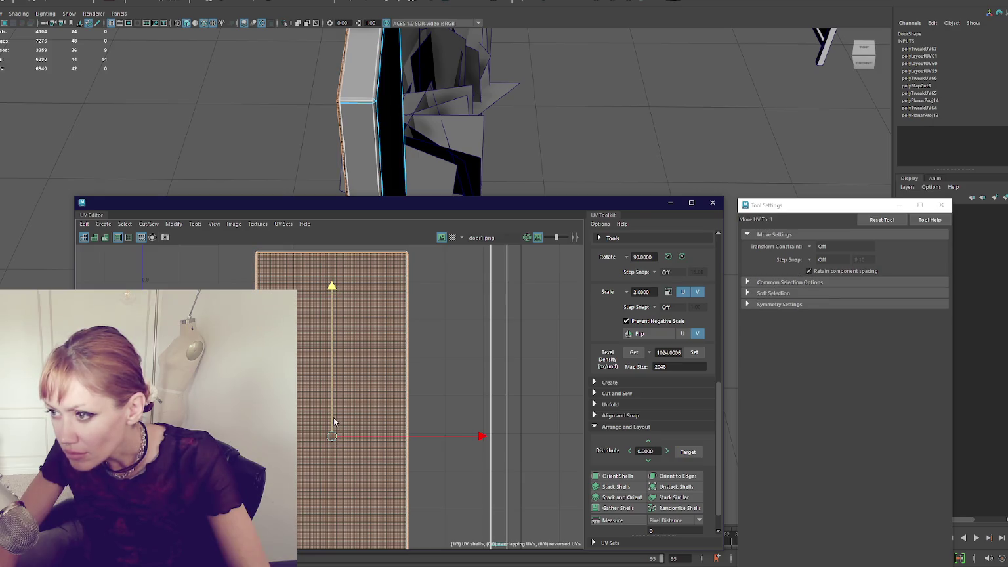
pyautogui.scroll(-2, 351, 361)
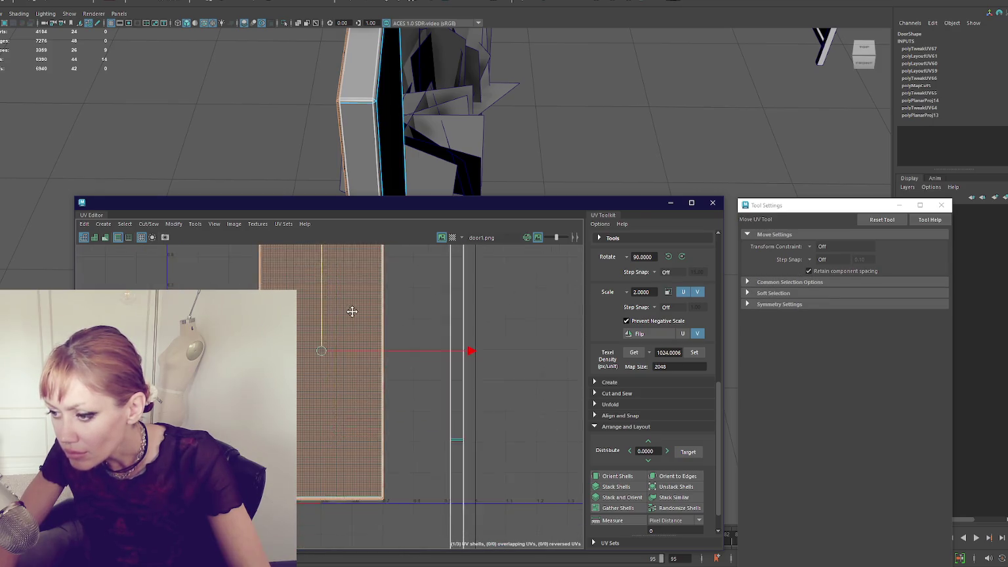
pyautogui.moveTo(318, 334); pyautogui.dragTo(322, 332)
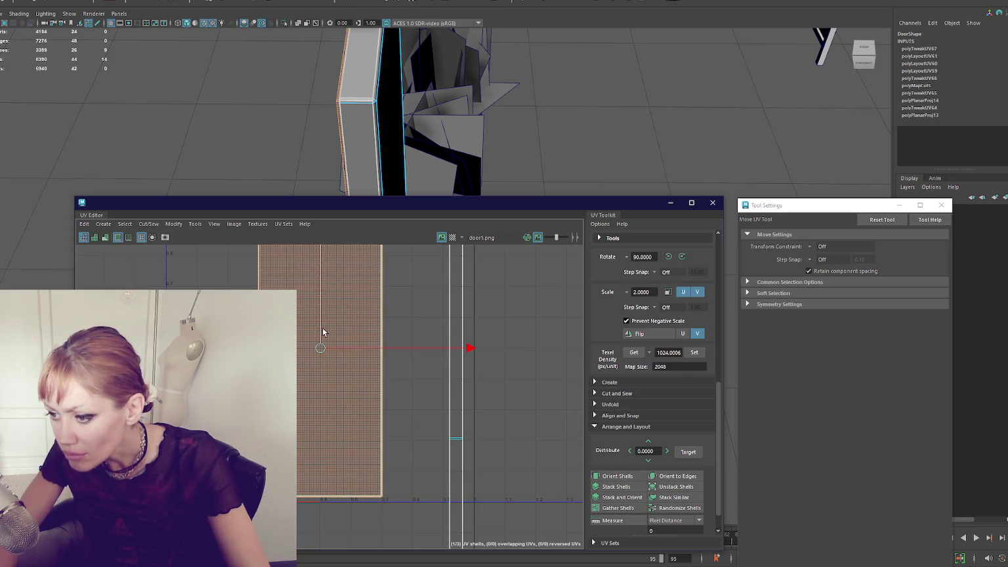
pyautogui.press('r')
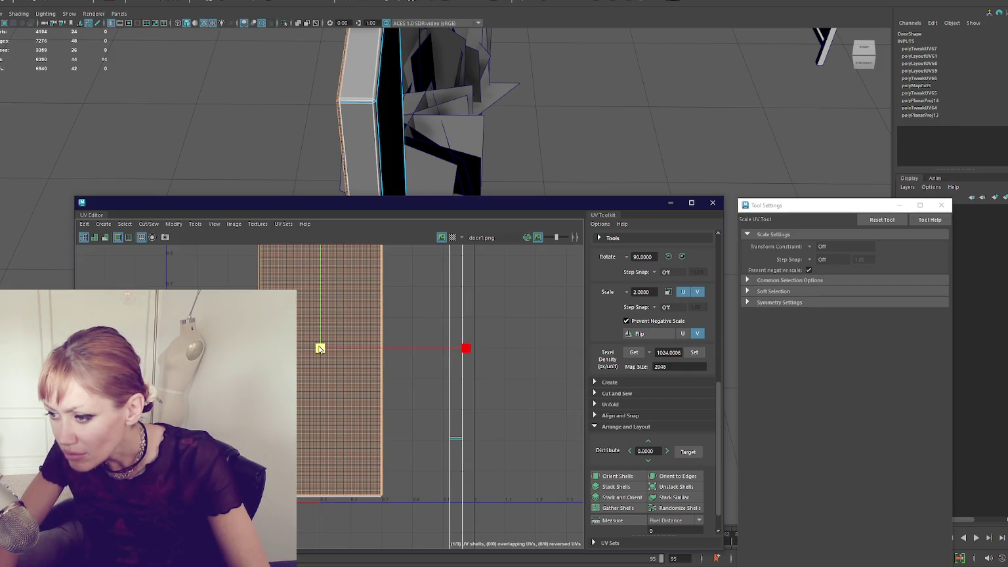
pyautogui.scroll(-3, 342, 317)
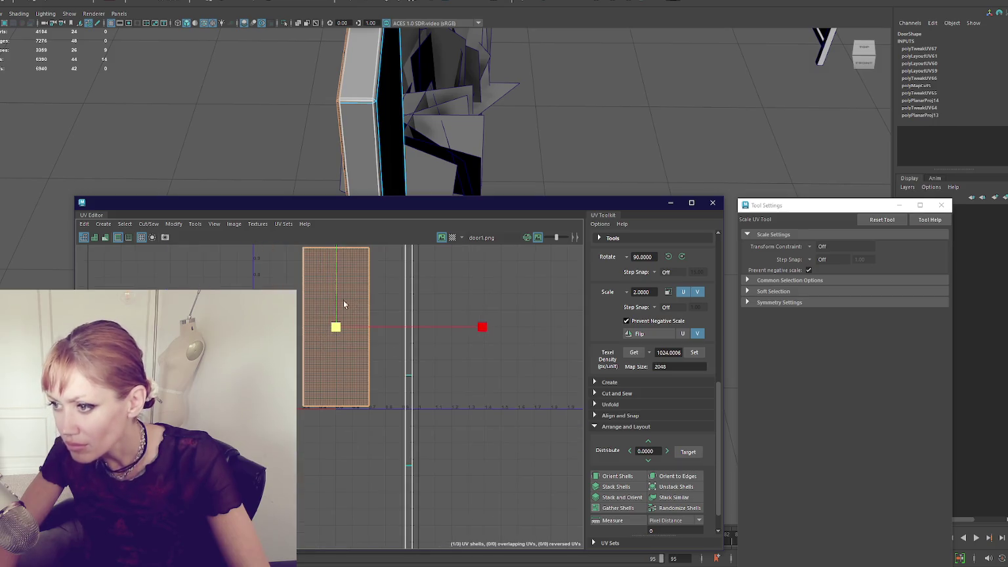
pyautogui.click(257, 163)
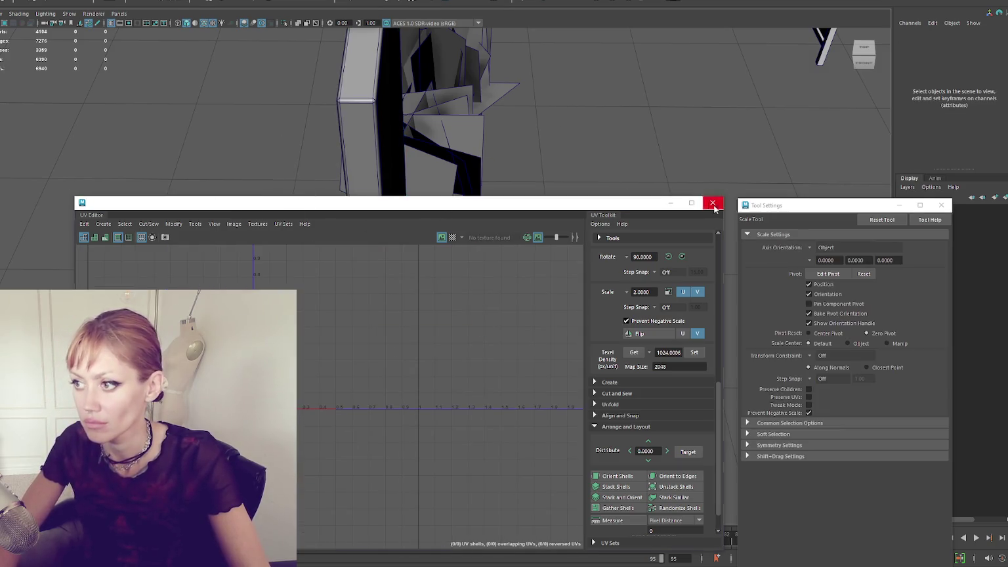
# - Duplicate the door handle and move the copy to the door's opposite side
pyautogui.click(713, 203)
pyautogui.moveTo(572, 217)
pyautogui.mouseDown()
pyautogui.moveTo(590, 238)
pyautogui.moveTo(452, 250)
pyautogui.moveTo(331, 329)
pyautogui.mouseUp()
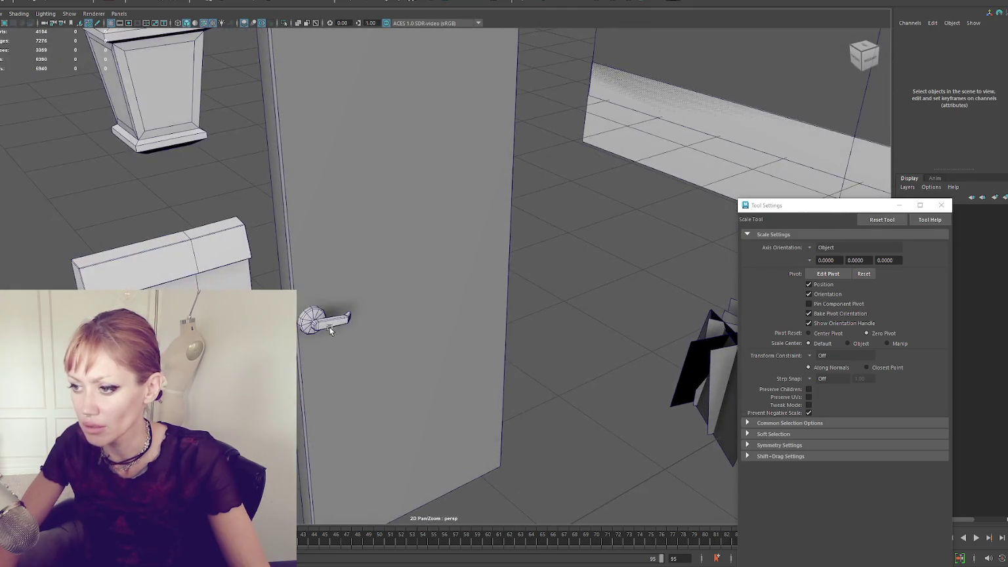
pyautogui.click(331, 330)
pyautogui.press('f')
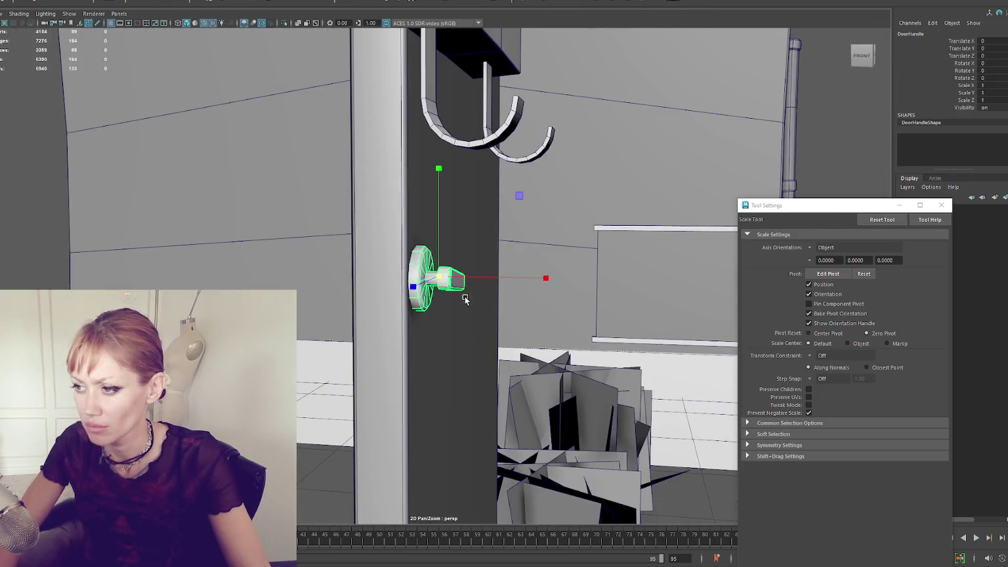
pyautogui.hotkey('ctrl', 'd')
pyautogui.press('w')
pyautogui.moveTo(464, 298); pyautogui.dragTo(423, 292)
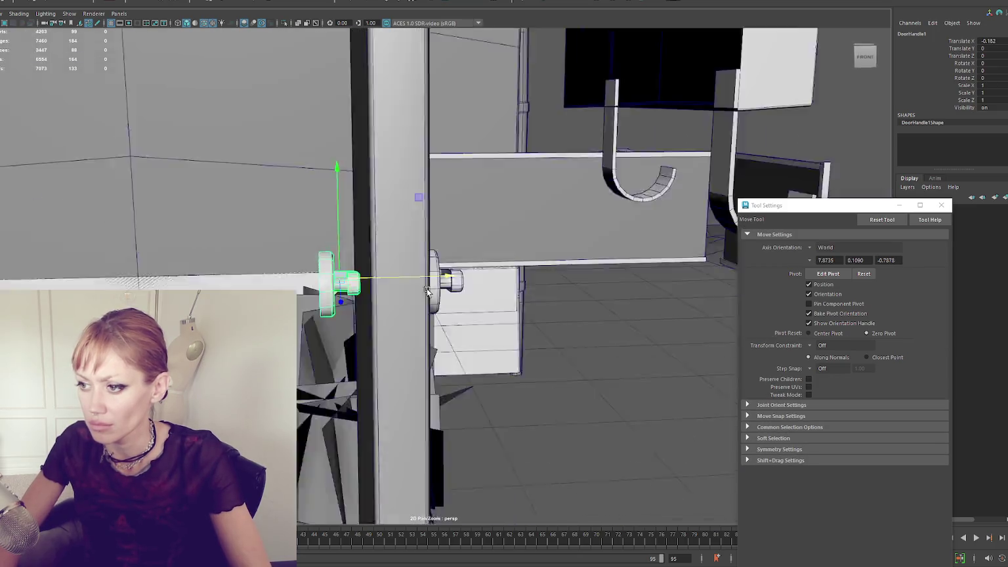
# - Mirror the handle copy to face outward and nudge it against the door
pyautogui.click(36, 3)
pyautogui.click(36, 5)
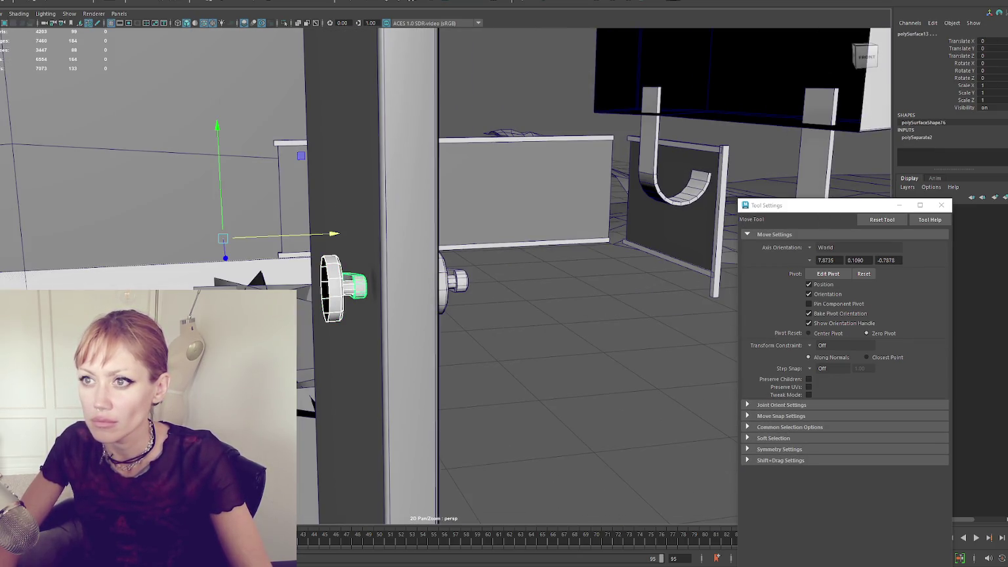
pyautogui.hotkey('ctrl', 'z')
pyautogui.click(36, 3)
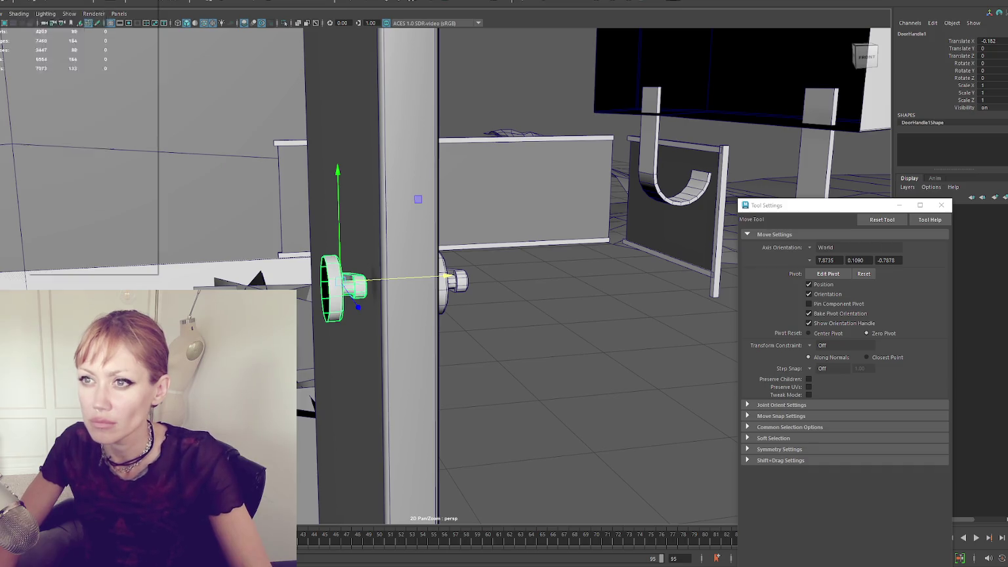
pyautogui.click(36, 107)
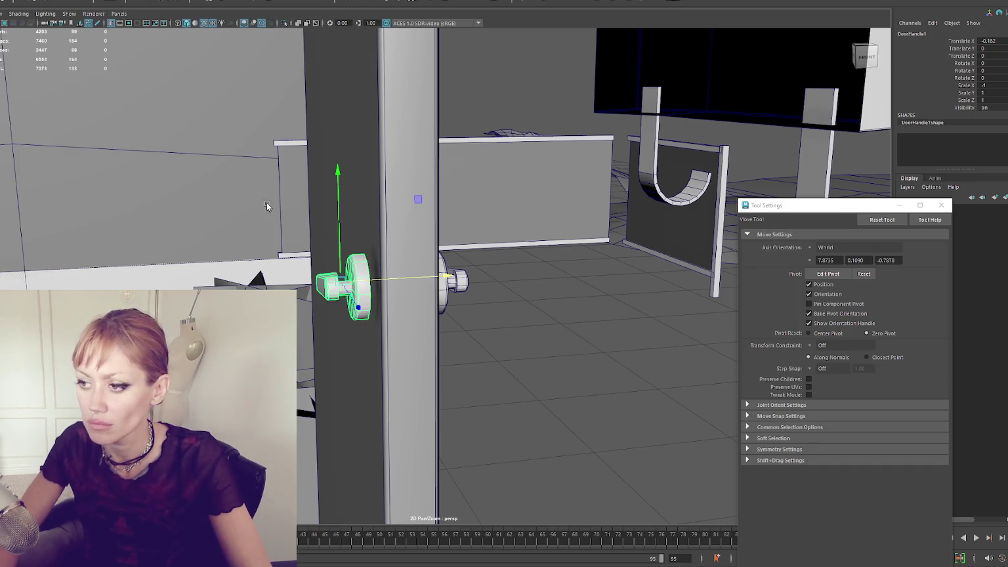
pyautogui.moveTo(380, 273); pyautogui.dragTo(399, 278)
pyautogui.moveTo(336, 287)
pyautogui.mouseDown()
pyautogui.moveTo(425, 272)
pyautogui.moveTo(394, 282)
pyautogui.moveTo(439, 288)
pyautogui.moveTo(459, 279)
pyautogui.moveTo(380, 282)
pyautogui.mouseUp()
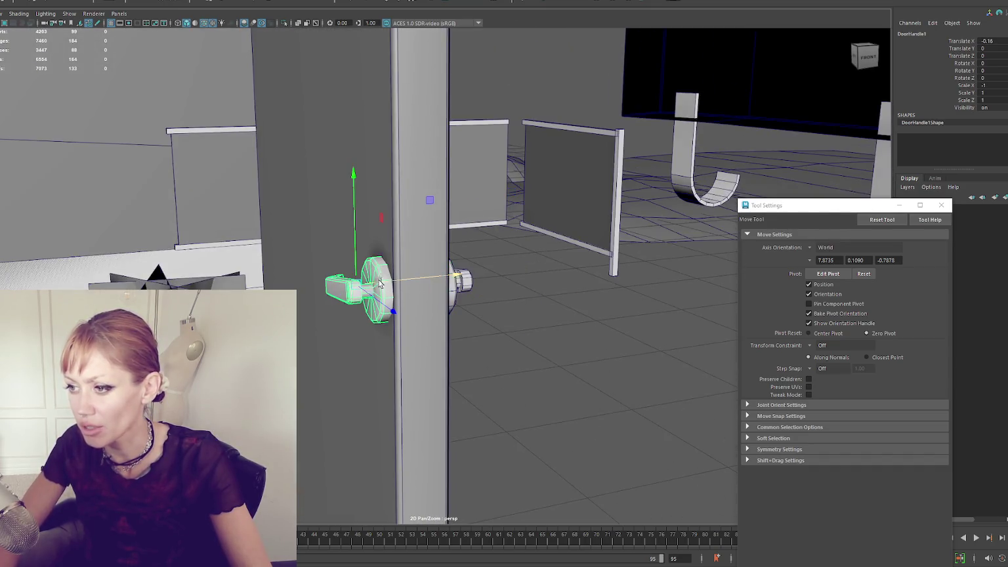
# - Delete DoorHandle2's history, pick-walk up to House2 and isolate it in the viewport
pyautogui.click(462, 292)
pyautogui.click(364, 219)
pyautogui.moveTo(357, 222); pyautogui.dragTo(311, 206)
pyautogui.press('f')
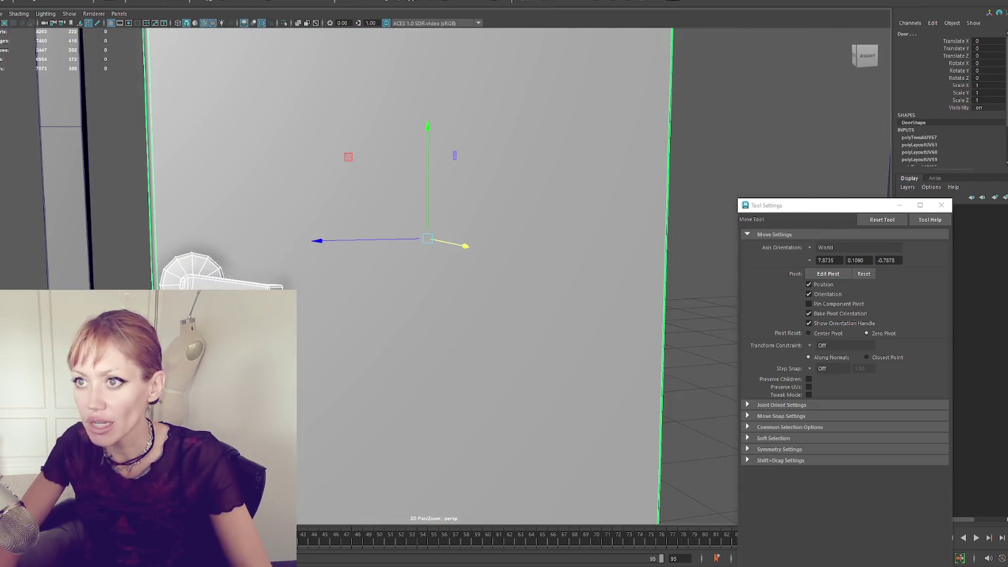
pyautogui.hotkey('alt', 'shift', 'd')
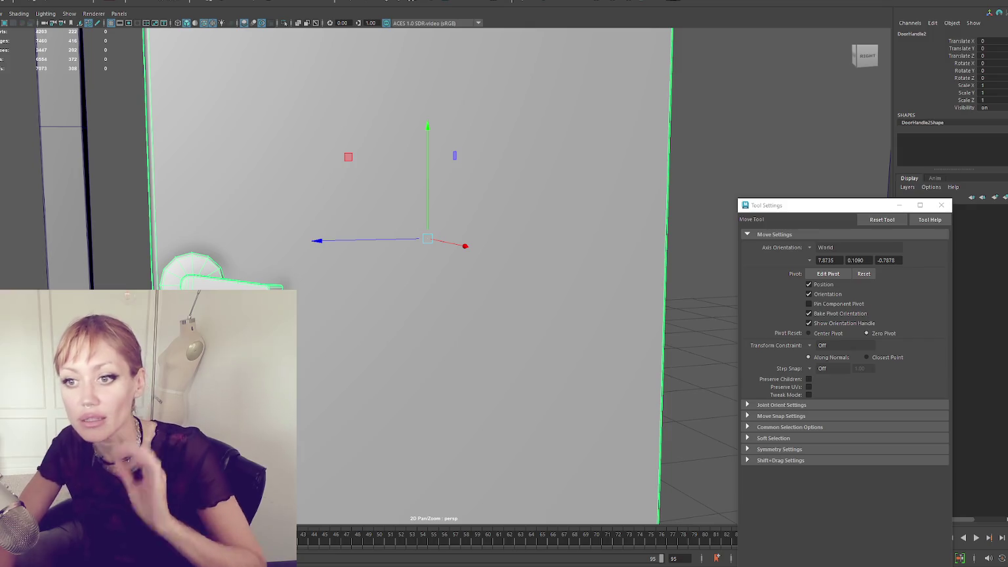
pyautogui.press('Up')
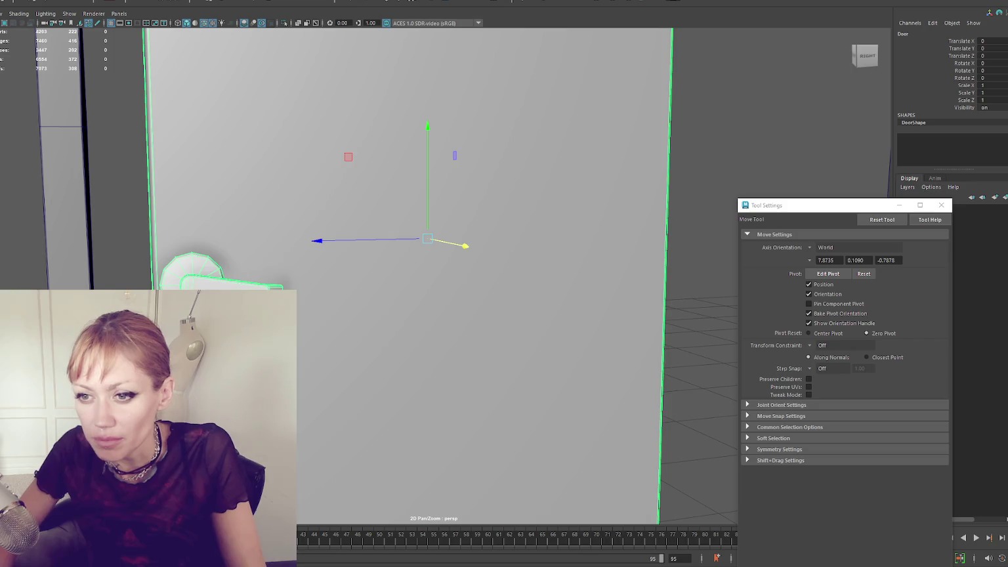
pyautogui.press('Up')
pyautogui.press('Up')
pyautogui.hotkey('ctrl', '1')
pyautogui.press('Down')
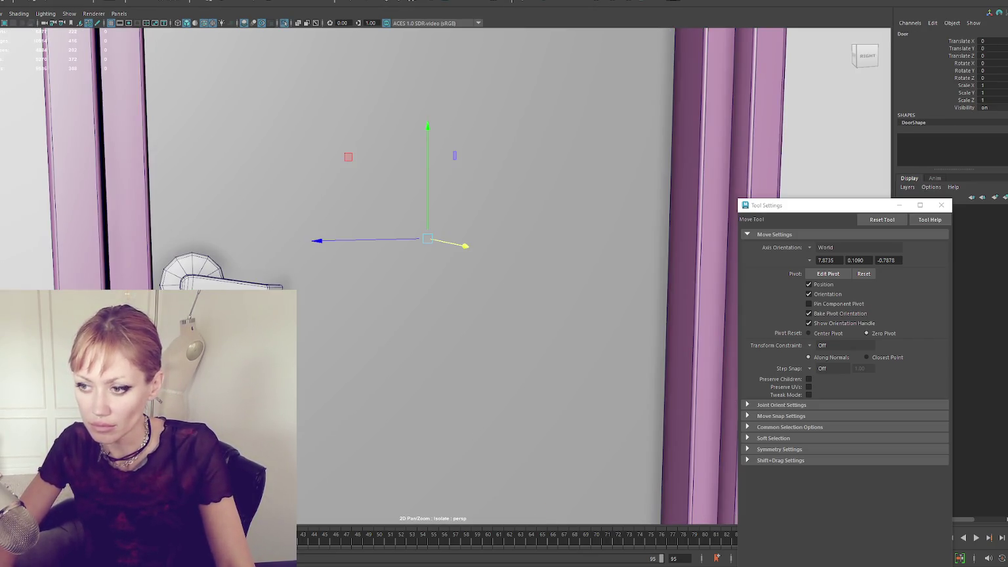
# - Select the lamp, doorknob and door panel, then bring the view down to the doorway
pyautogui.rightClick(201, 279)
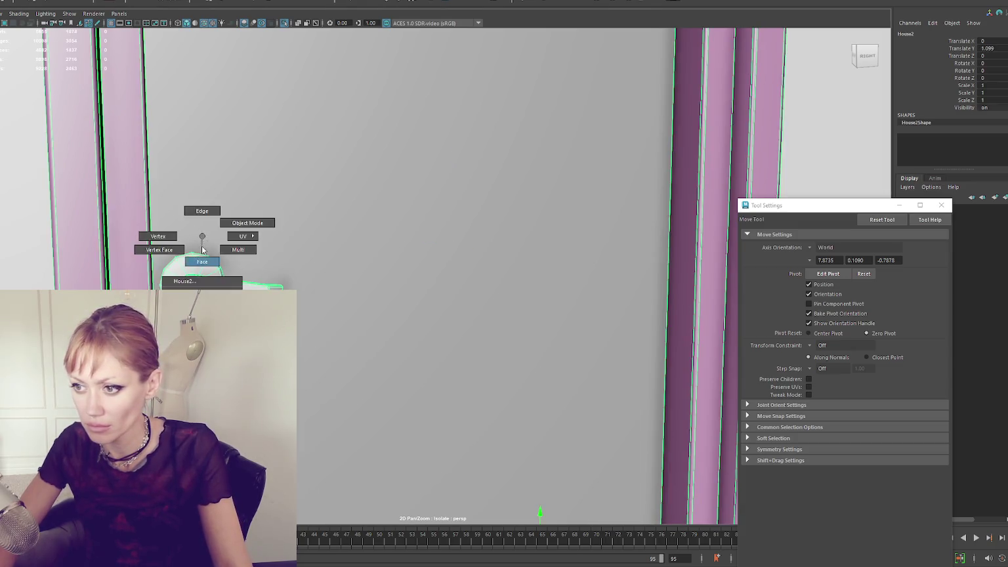
pyautogui.click(201, 260)
pyautogui.press('F8')
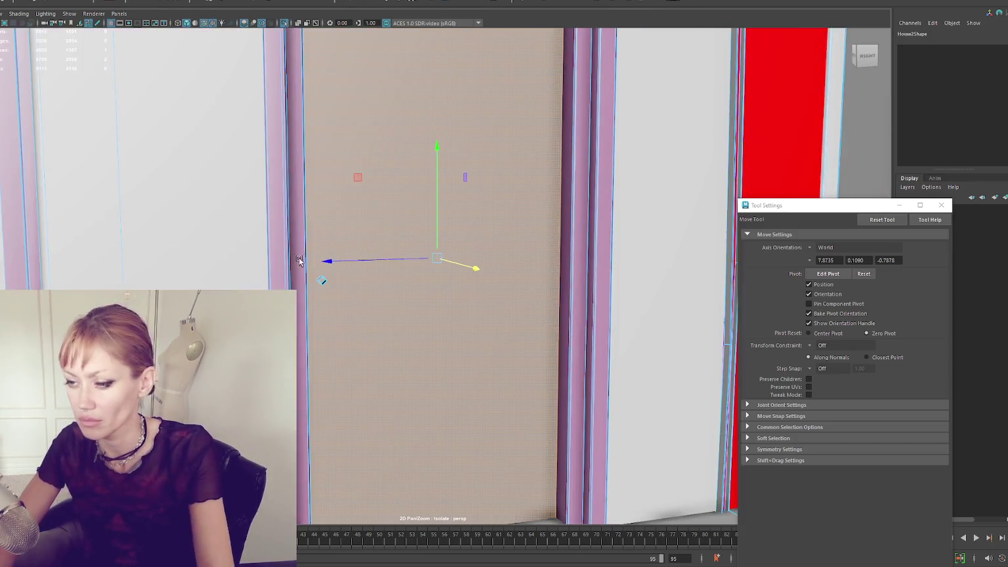
pyautogui.click(228, 286)
pyautogui.scroll(-10, 390, 220)
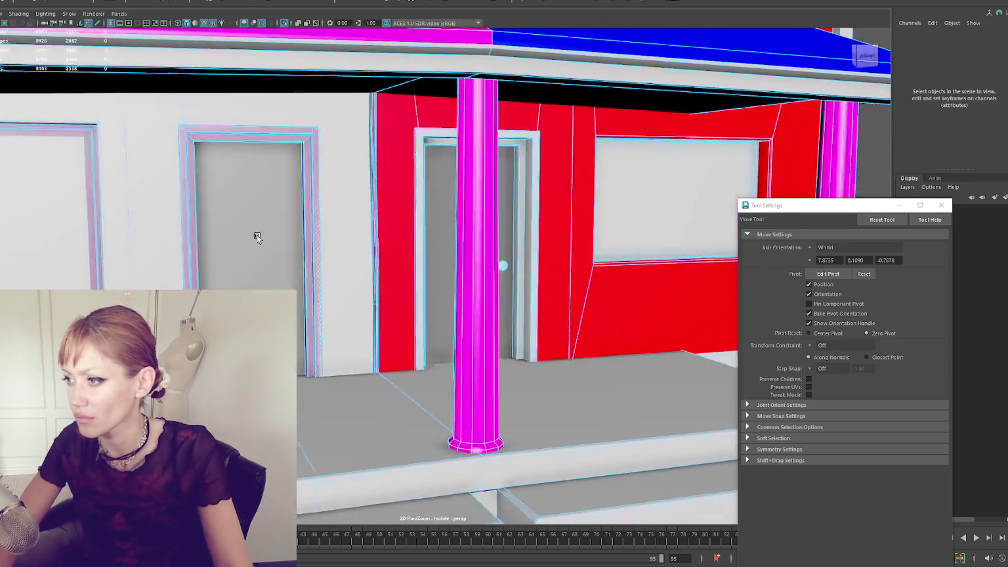
pyautogui.scroll(5, 407, 249)
pyautogui.click(369, 238)
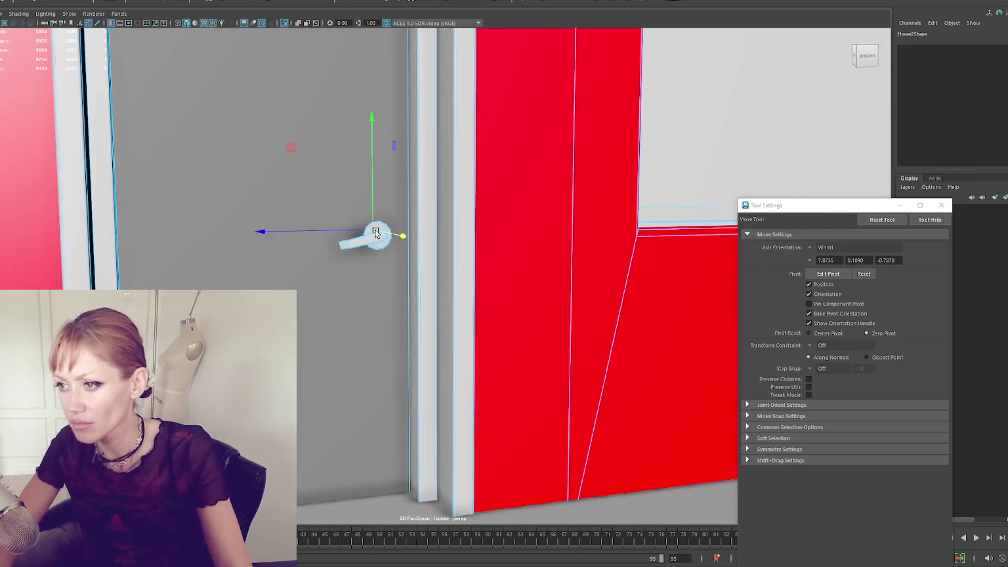
pyautogui.scroll(-5, 362, 231)
pyautogui.scroll(5, 367, 230)
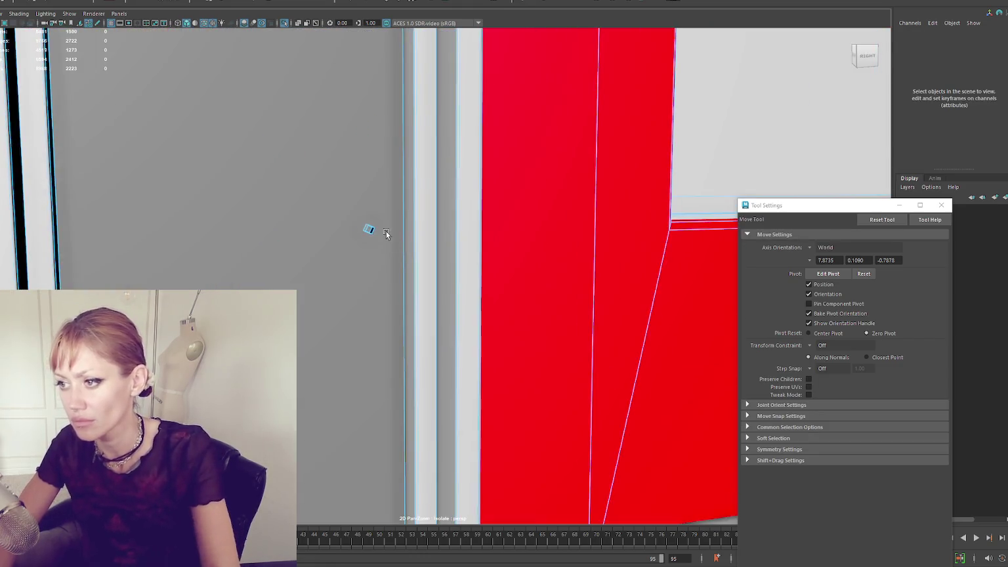
pyautogui.click(367, 228)
pyautogui.scroll(-5, 349, 207)
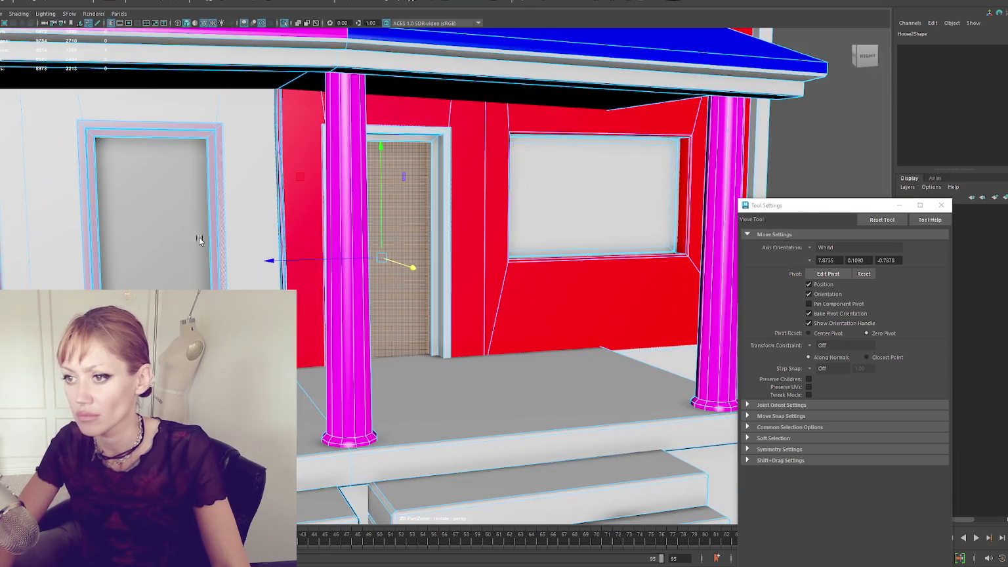
pyautogui.moveTo(198, 237)
pyautogui.mouseDown()
pyautogui.moveTo(303, 263)
pyautogui.moveTo(325, 312)
pyautogui.mouseUp()
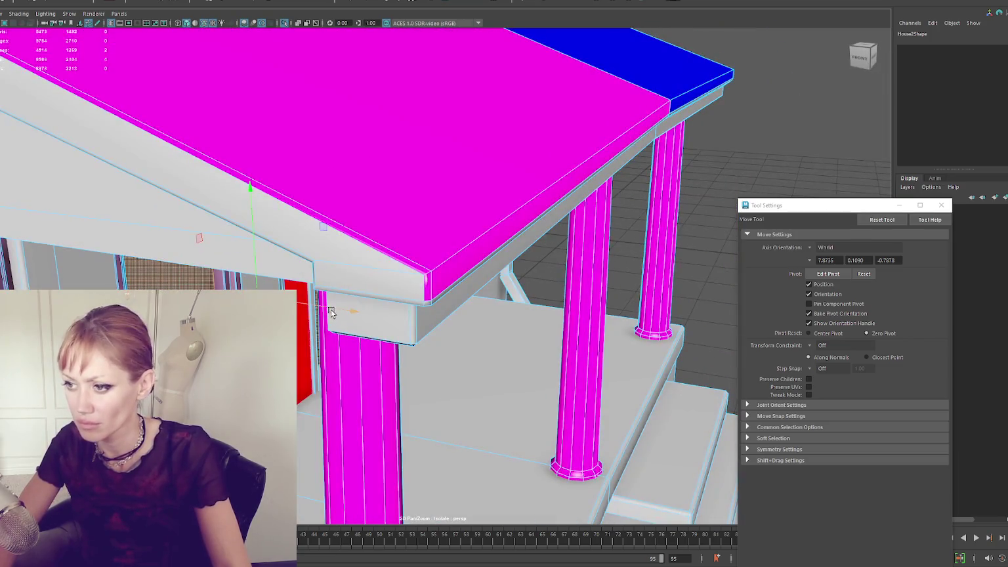
pyautogui.moveTo(390, 298); pyautogui.dragTo(387, 276)
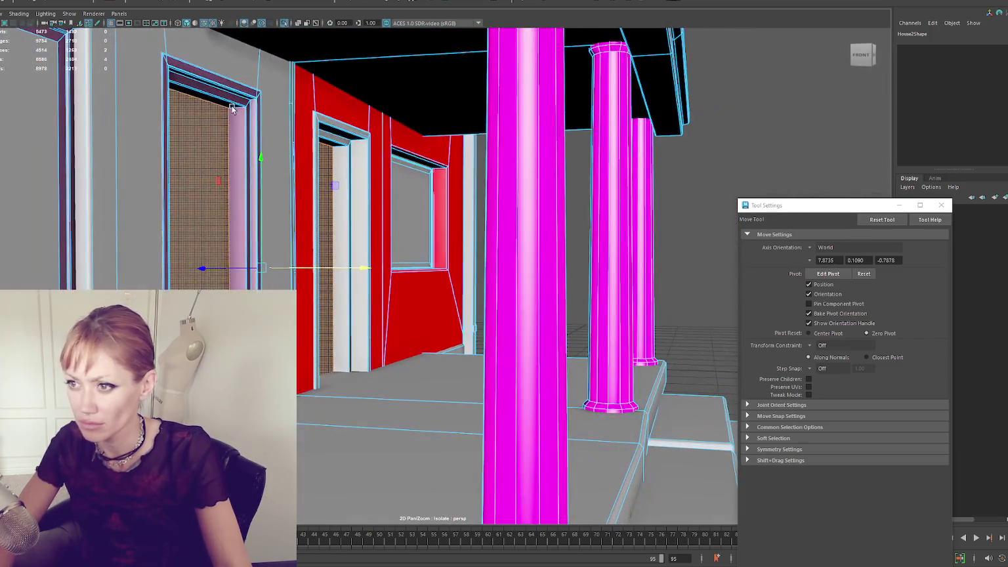
pyautogui.press('q')
pyautogui.moveTo(232, 119); pyautogui.dragTo(275, 122)
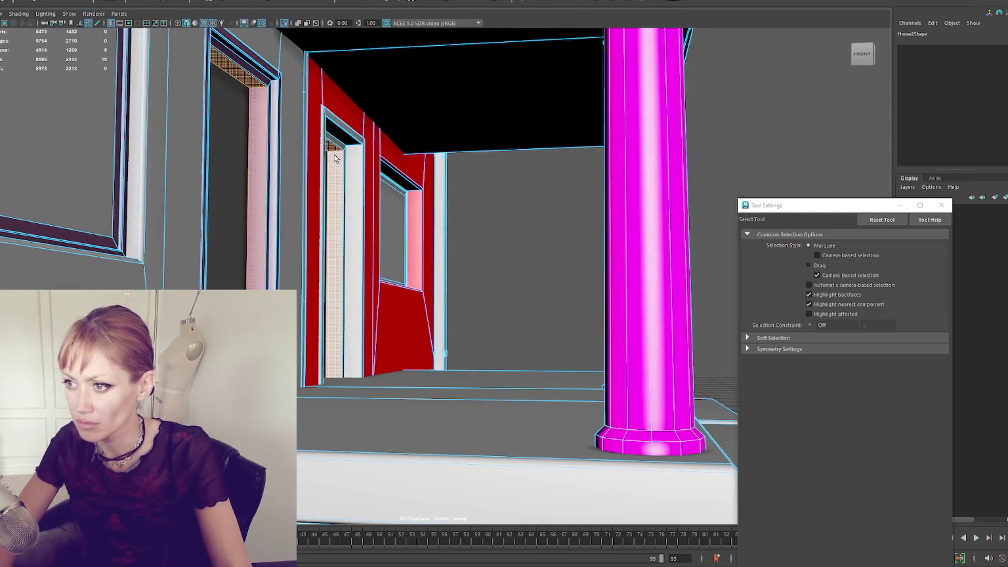
# - Apply a texel density of 1024 at map size 2048 to all door frame UV shells
pyautogui.click(197, 0)
pyautogui.click(210, 5)
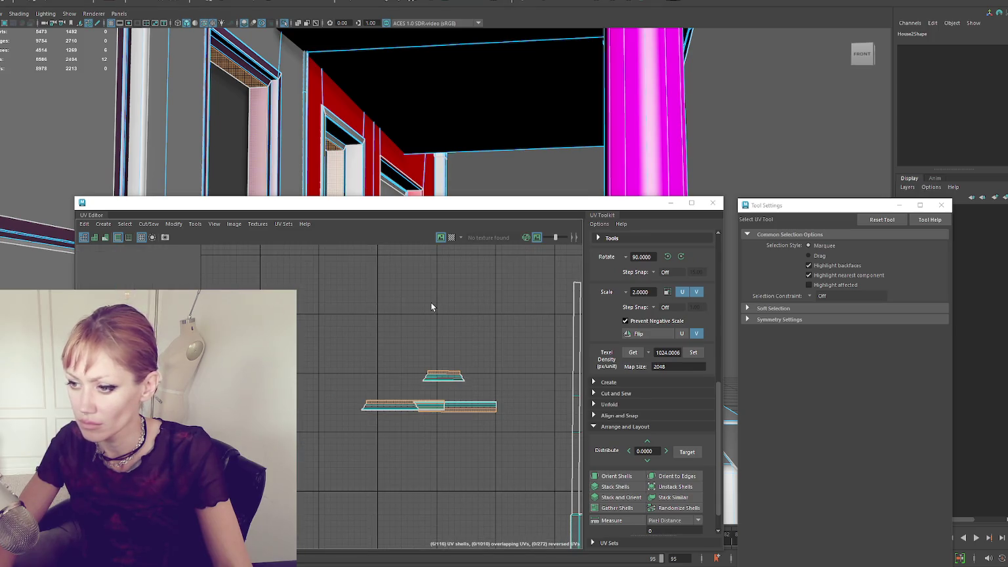
pyautogui.moveTo(464, 433); pyautogui.dragTo(408, 303)
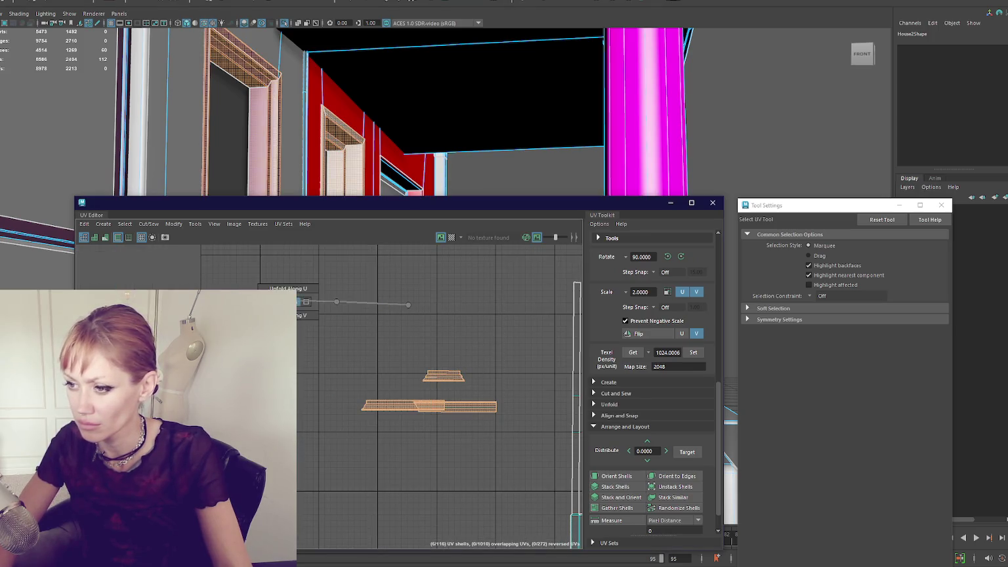
pyautogui.click(694, 355)
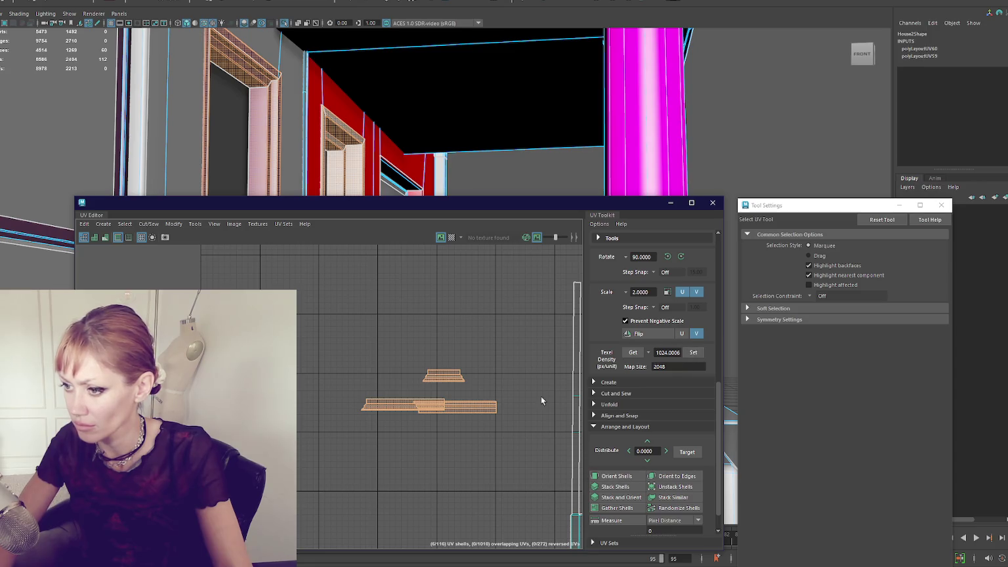
pyautogui.click(713, 203)
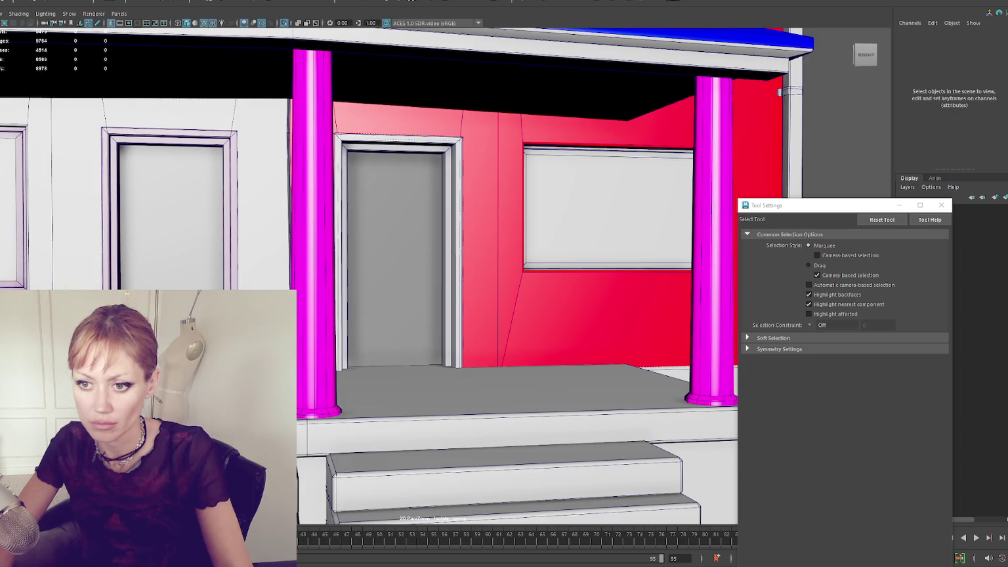
# - Turn Isolate Select off and cycle the viewport from wireframe back to shaded display
pyautogui.click(85, 269)
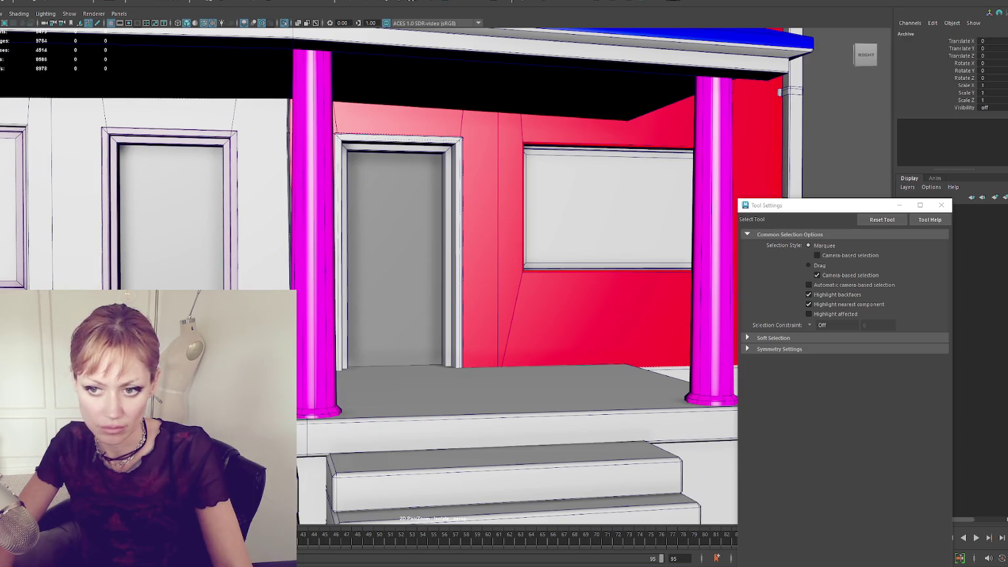
pyautogui.press('\\')
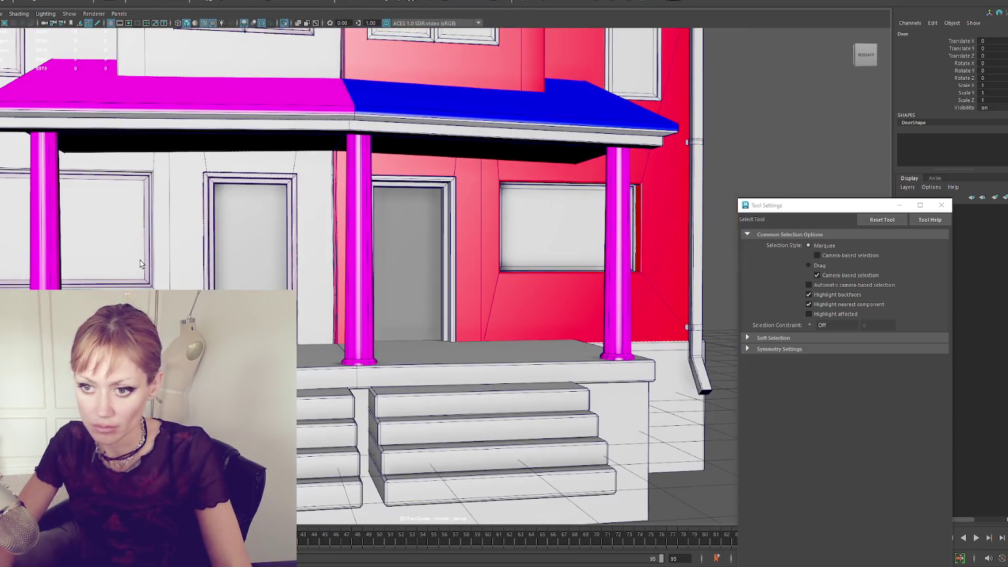
pyautogui.press('f')
pyautogui.press('4')
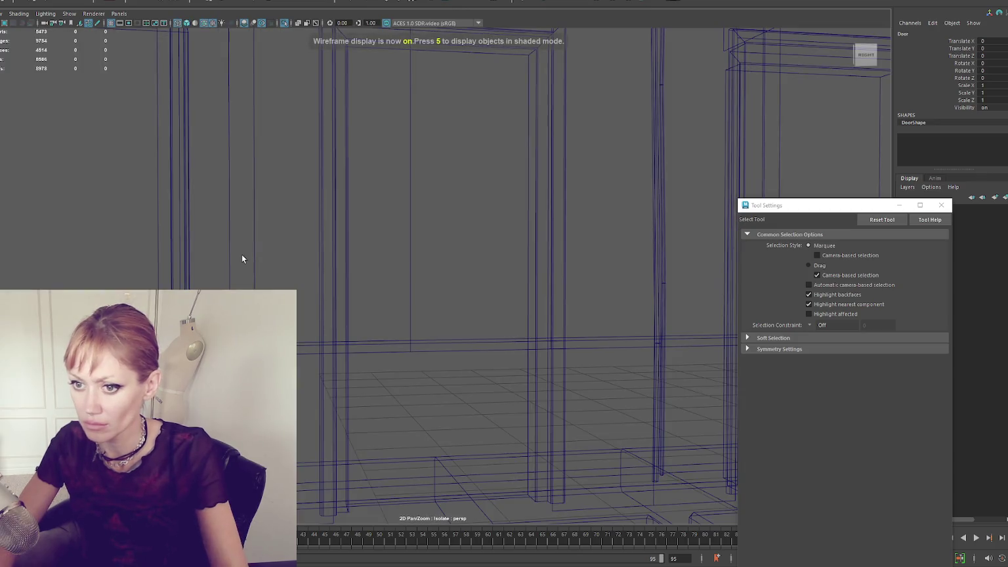
pyautogui.click(242, 256)
pyautogui.hotkey('ctrl', '1')
pyautogui.press('6')
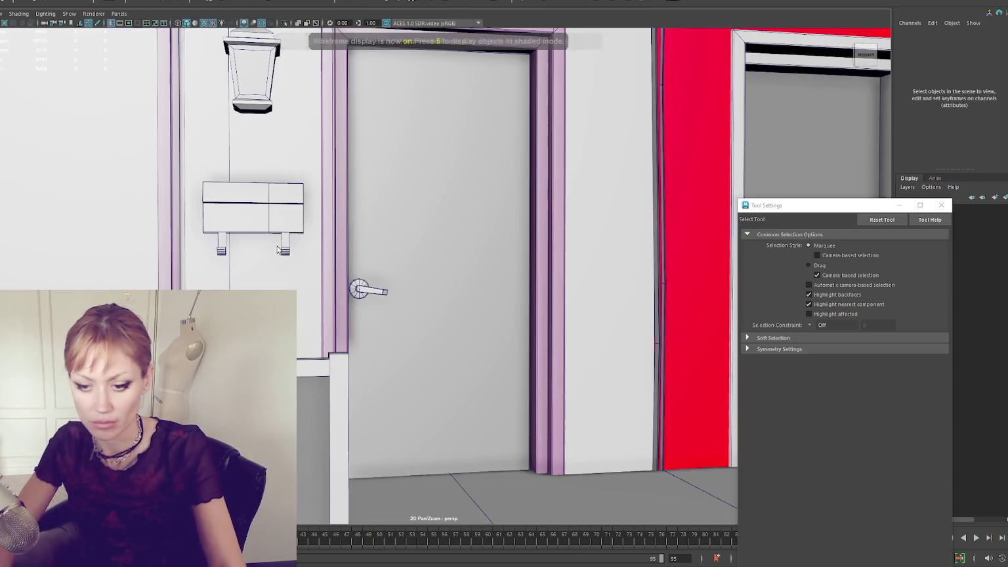
# - Switch to textured display and orbit around the door and porch to check placement
pyautogui.click(426, 267)
pyautogui.press('\\')
pyautogui.press('f')
pyautogui.moveTo(402, 269); pyautogui.dragTo(405, 283)
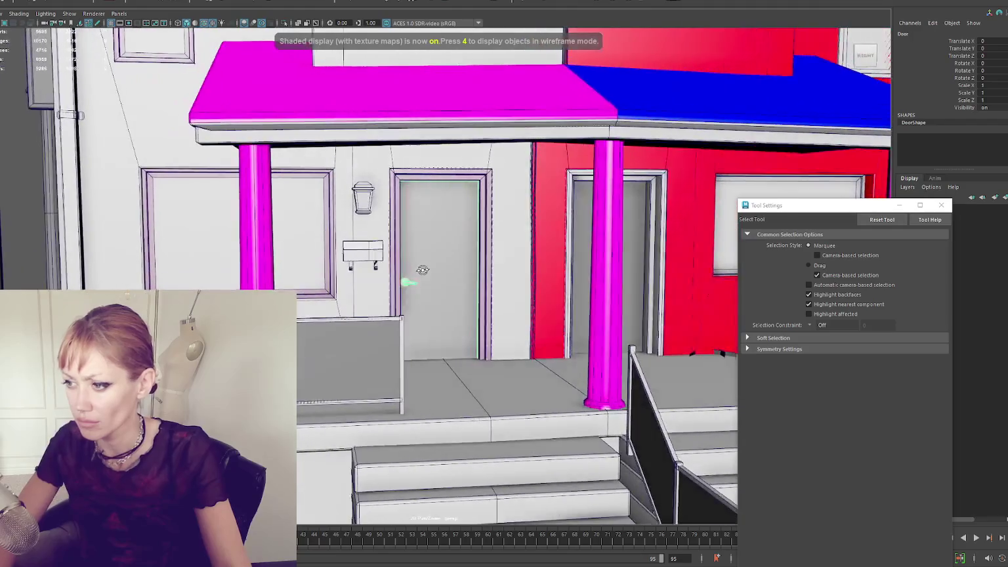
pyautogui.press('Up')
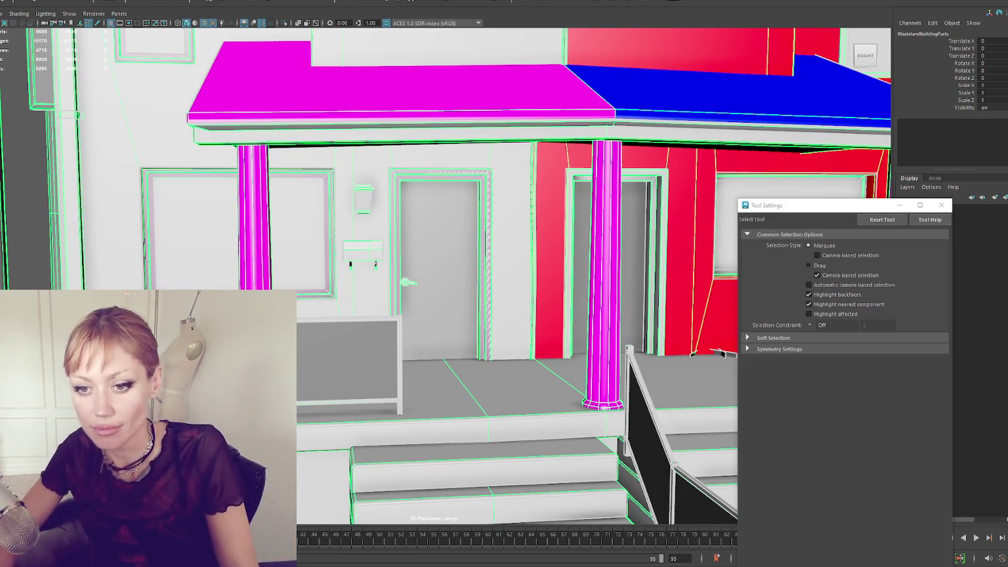
pyautogui.keyDown('alt'); pyautogui.moveTo(67, 198); pyautogui.dragTo(223, 205); pyautogui.keyUp('alt')
pyautogui.press('w')
pyautogui.scroll(-5, 223, 205)
pyautogui.rightClick(293, 180)
pyautogui.scroll(4, 393, 197)
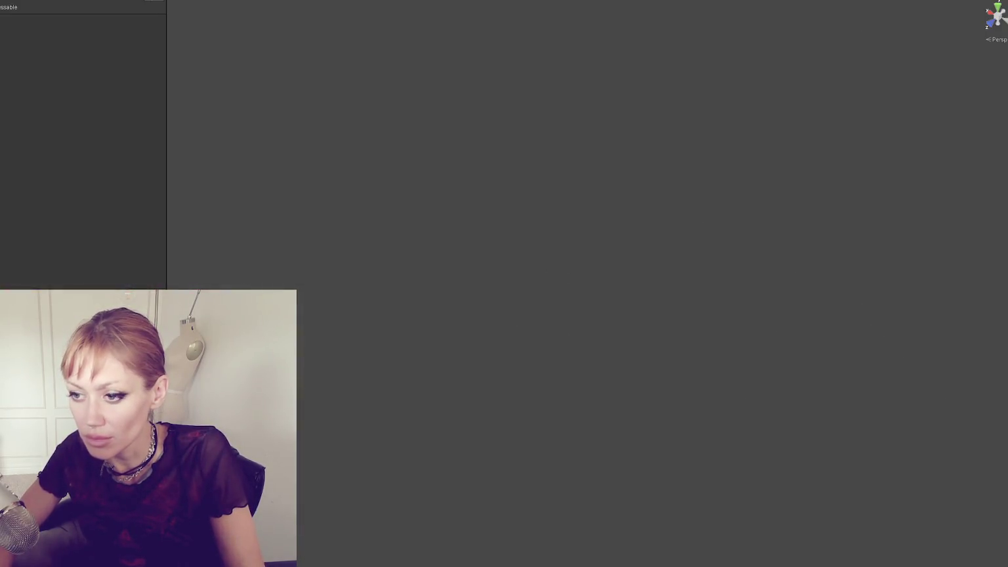
# - Resize Unity's left panels to show the project folders and start STRAIN in DEV MODE
pyautogui.moveTo(167, 276); pyautogui.dragTo(67, 270)
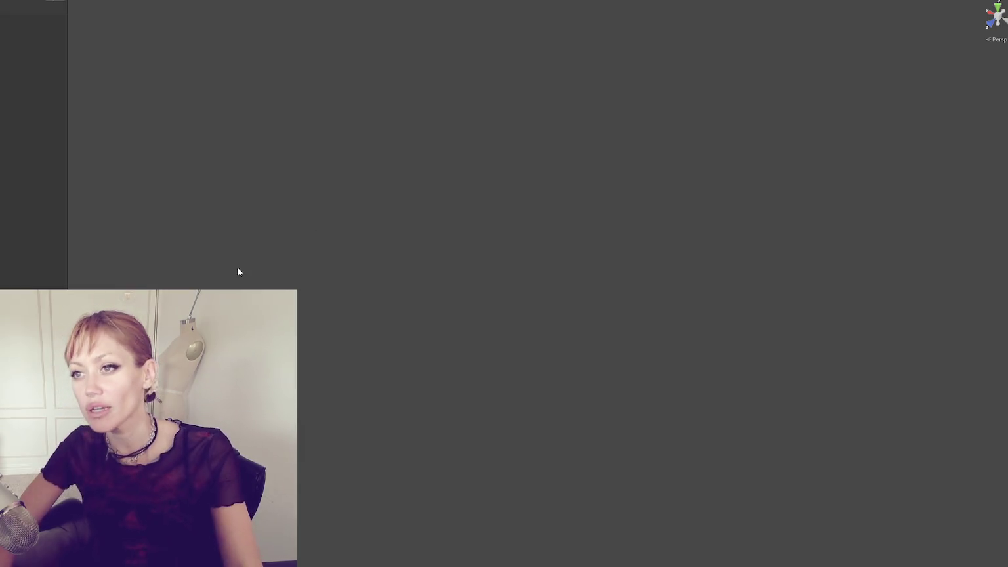
pyautogui.moveTo(50, 288)
pyautogui.mouseDown()
pyautogui.moveTo(51, 227)
pyautogui.moveTo(131, 206)
pyautogui.mouseUp()
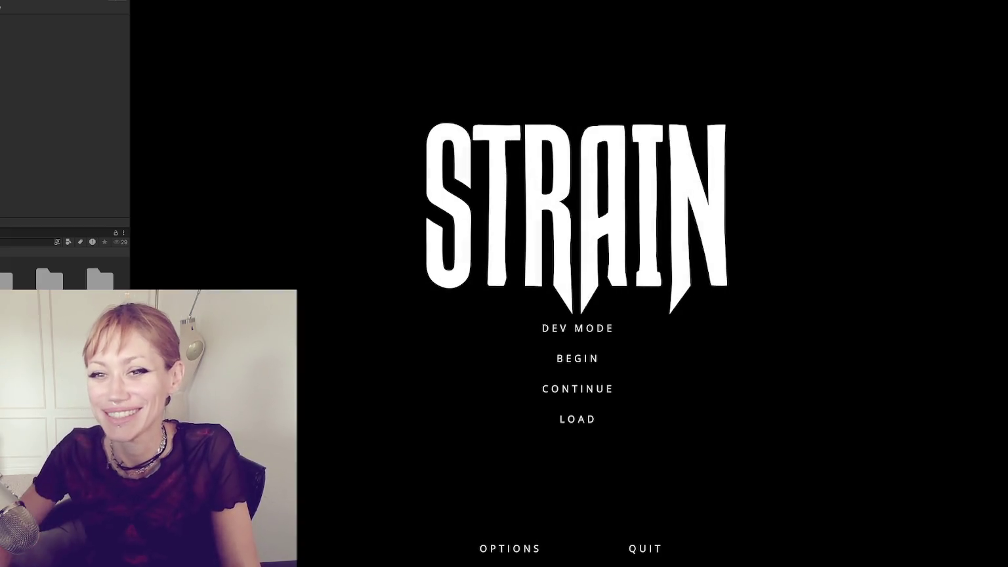
pyautogui.click(604, 330)
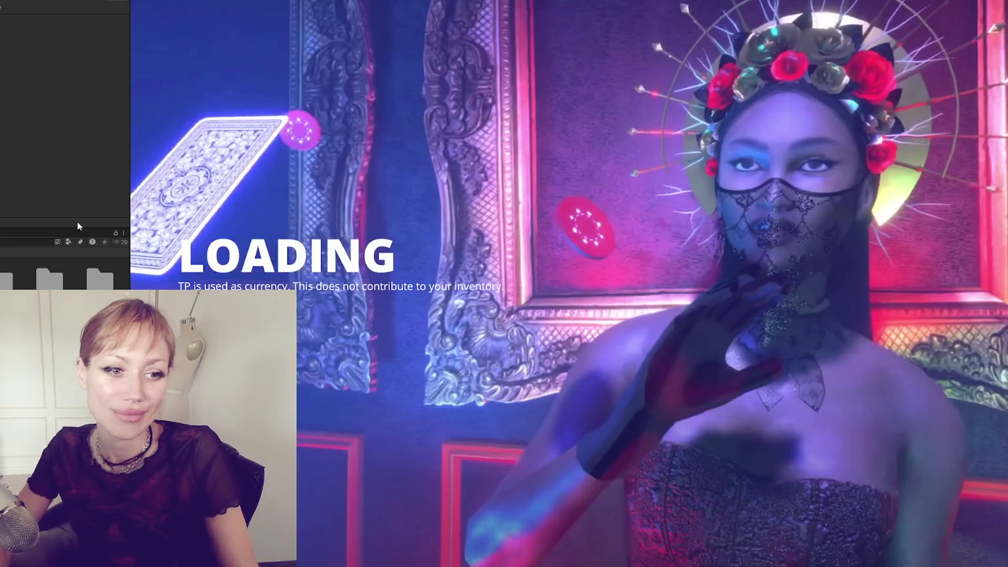
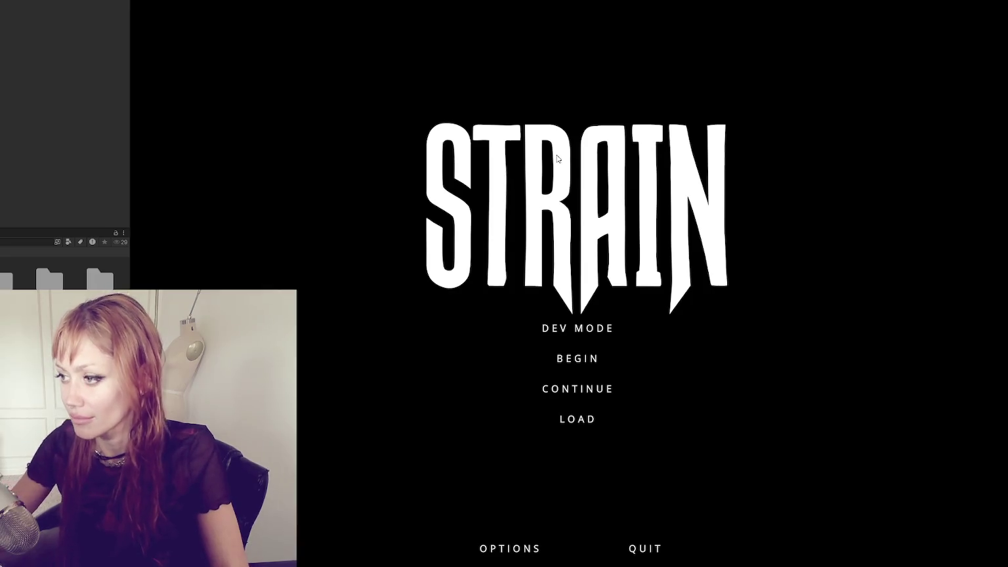
# - Start Strain in dev mode and walk toward the newspaper on the water
pyautogui.click(588, 328)
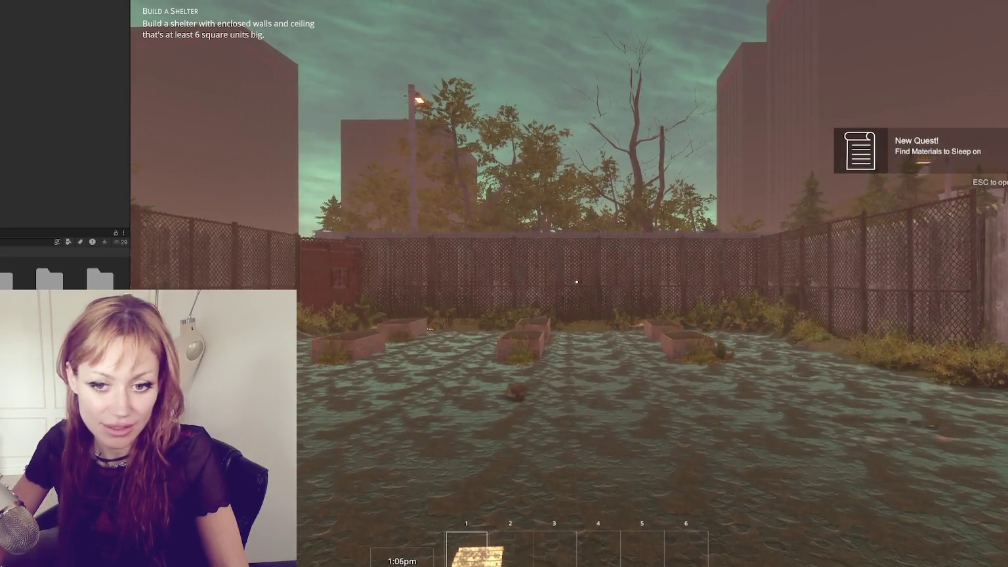
pyautogui.click(576, 282)
pyautogui.press('w')
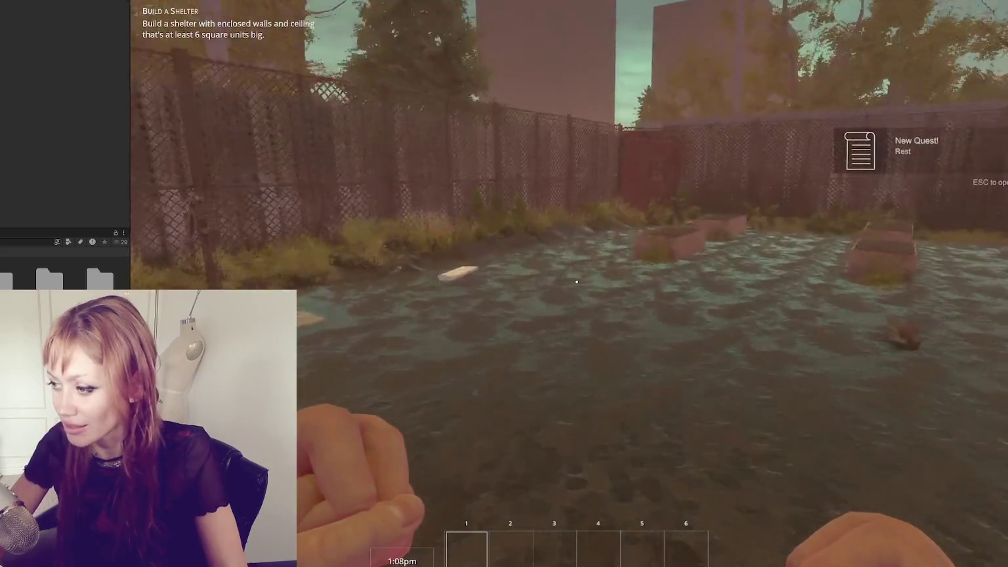
# - Pick up the newspaper stack, place it as a bed and lie down to rest
pyautogui.press('e')
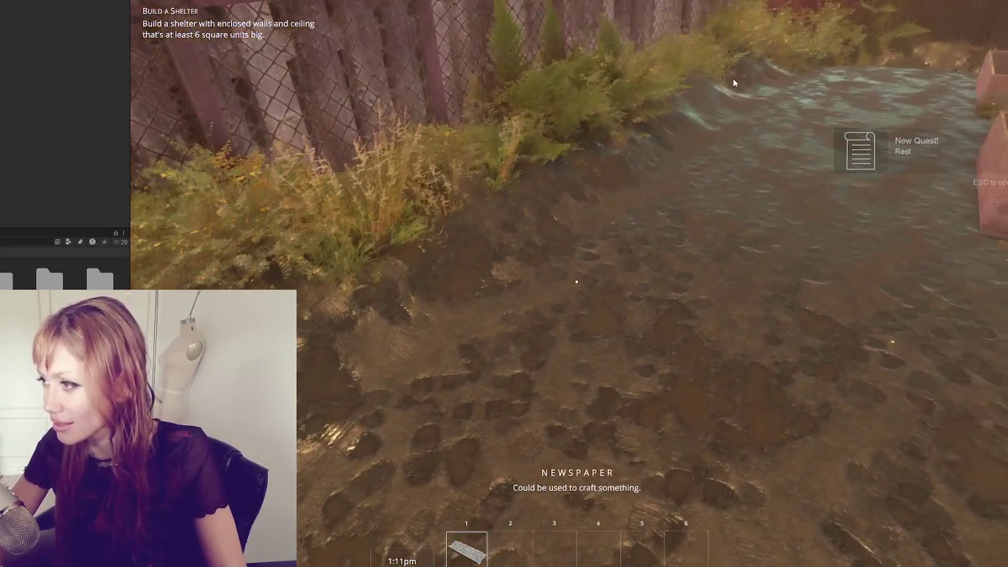
pyautogui.press('Tab')
pyautogui.click(483, 131)
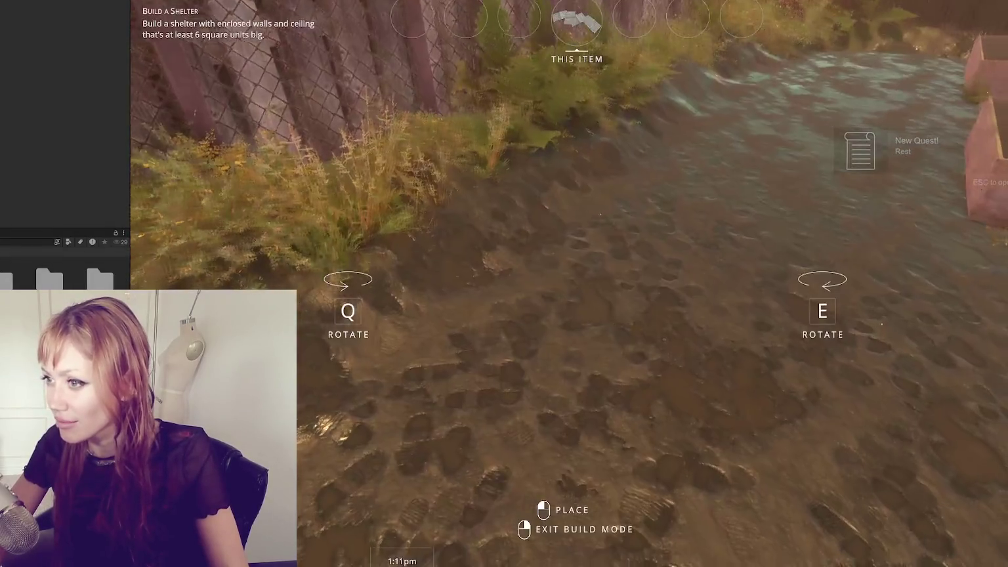
pyautogui.click(505, 284)
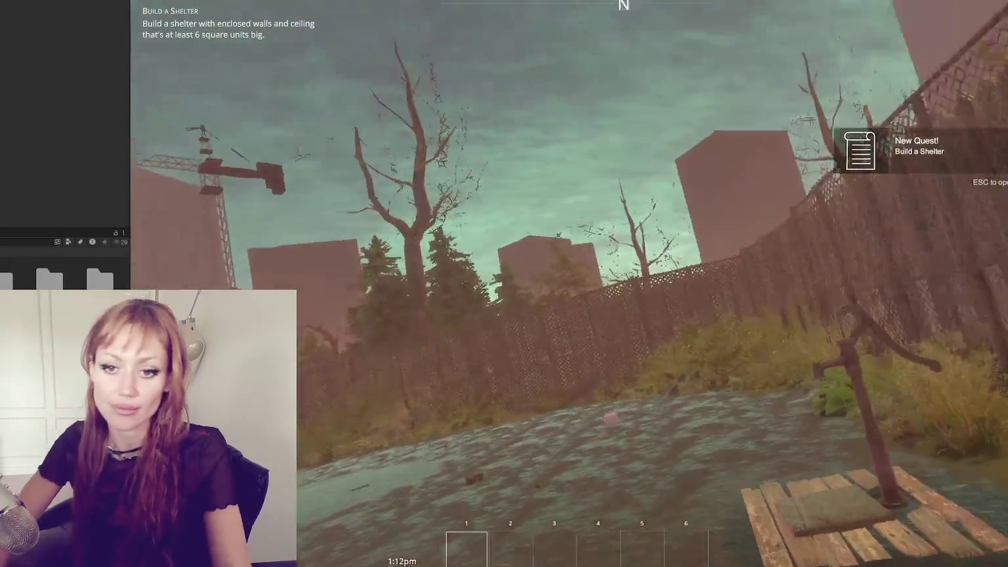
pyautogui.press('e')
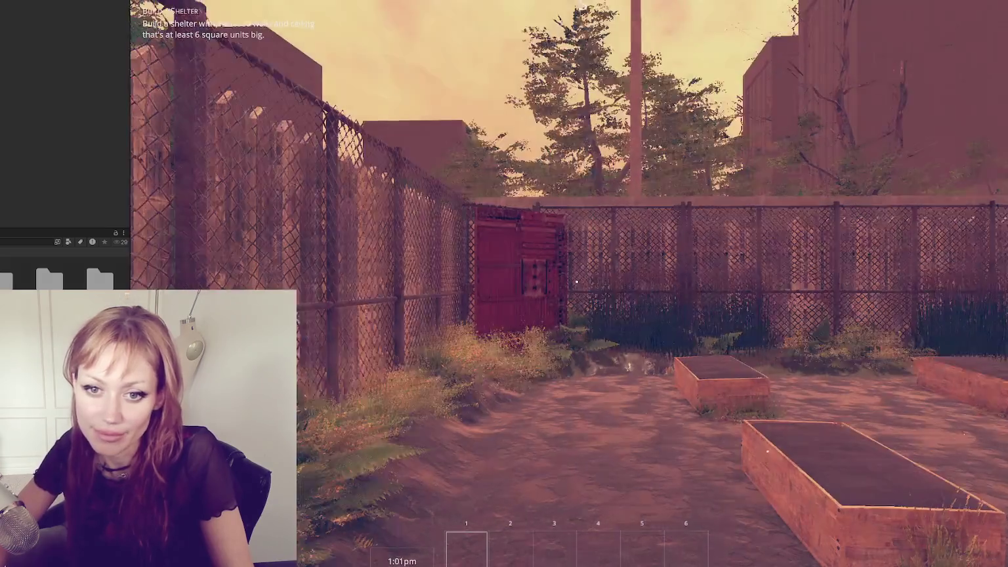
# - Walk to the wooden gate, open it and head into the yard along the fence
pyautogui.moveTo(576, 282)
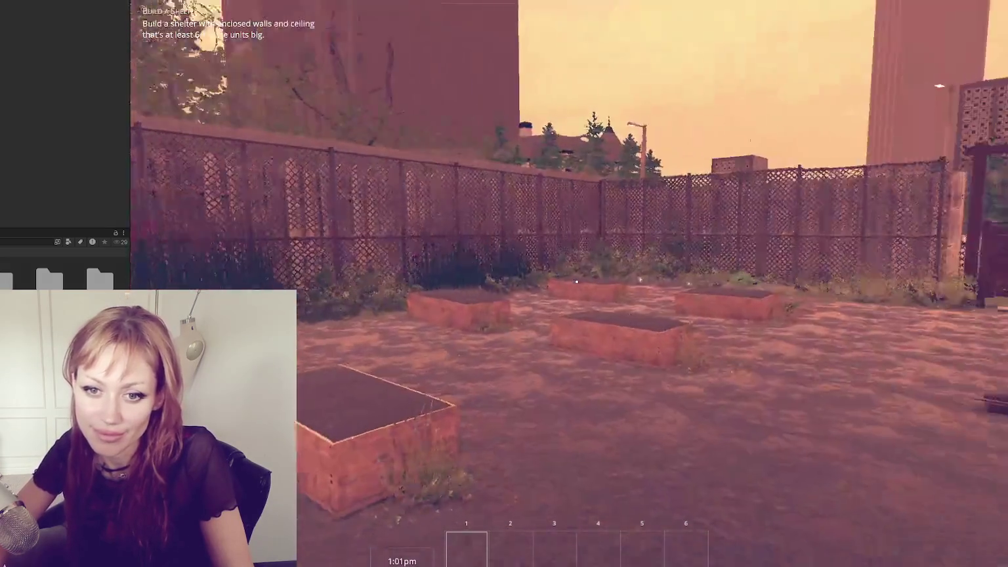
pyautogui.press('w')
pyautogui.press('w')
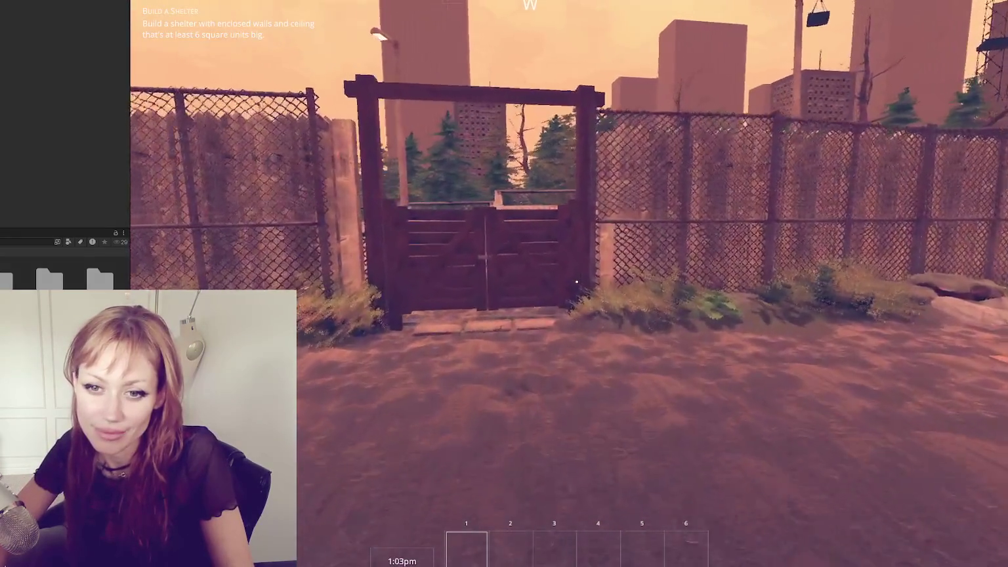
pyautogui.press('e')
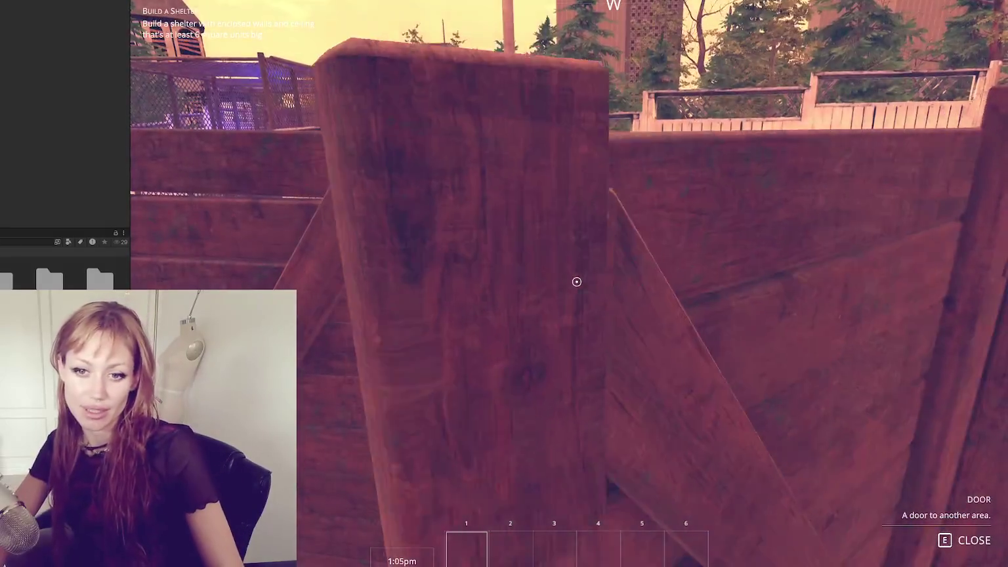
pyautogui.press('w')
pyautogui.press('w')
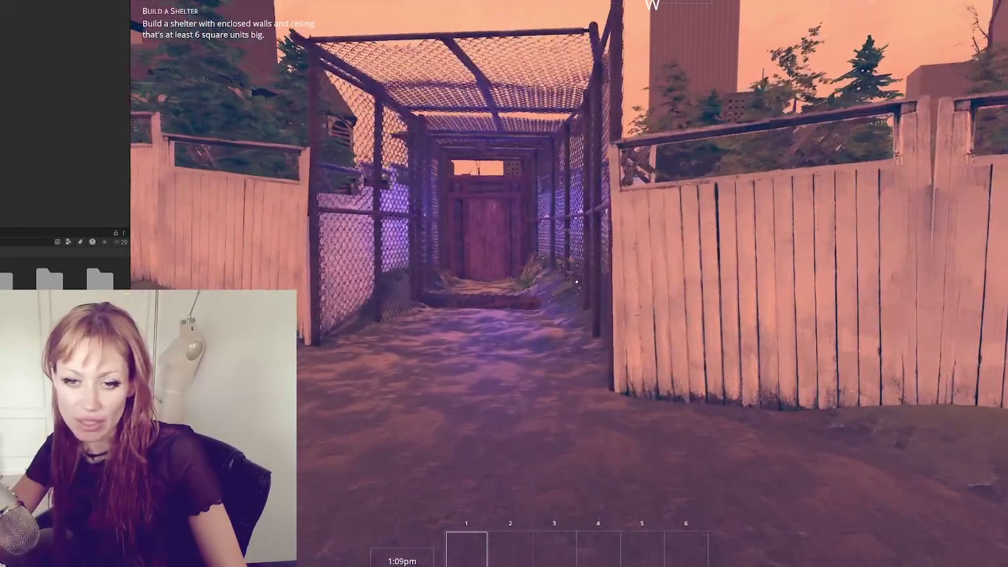
pyautogui.press('w')
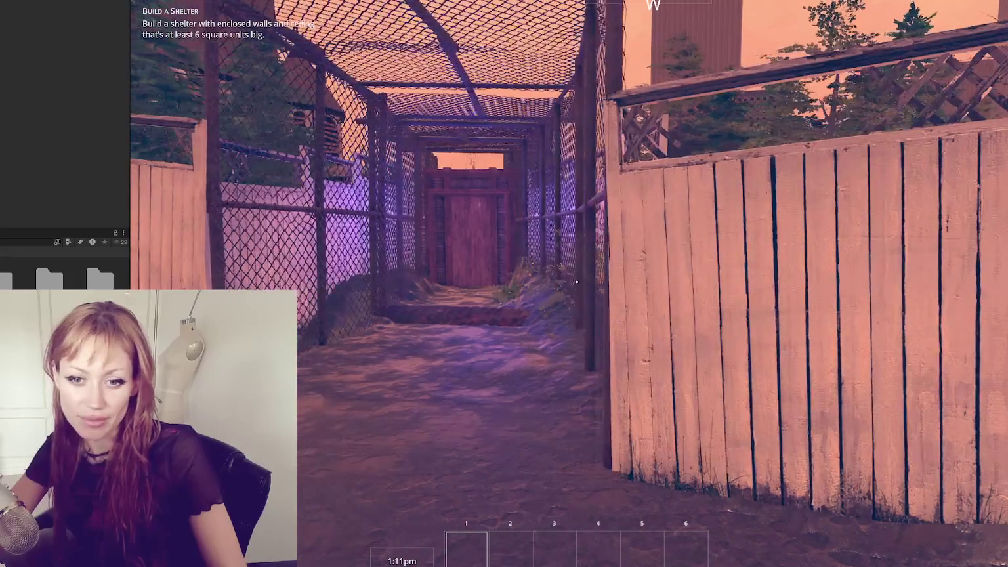
pyautogui.press('s')
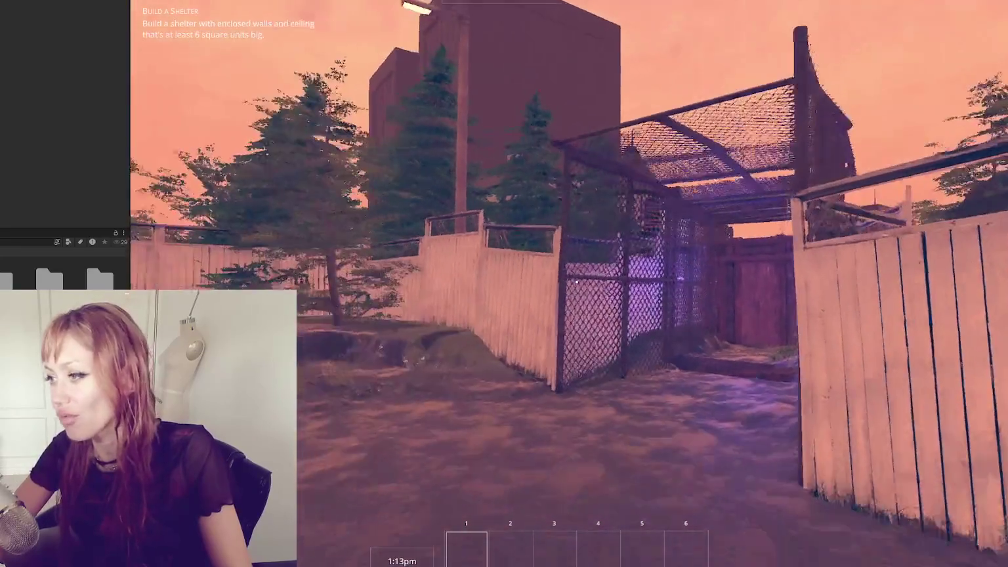
pyautogui.press('w')
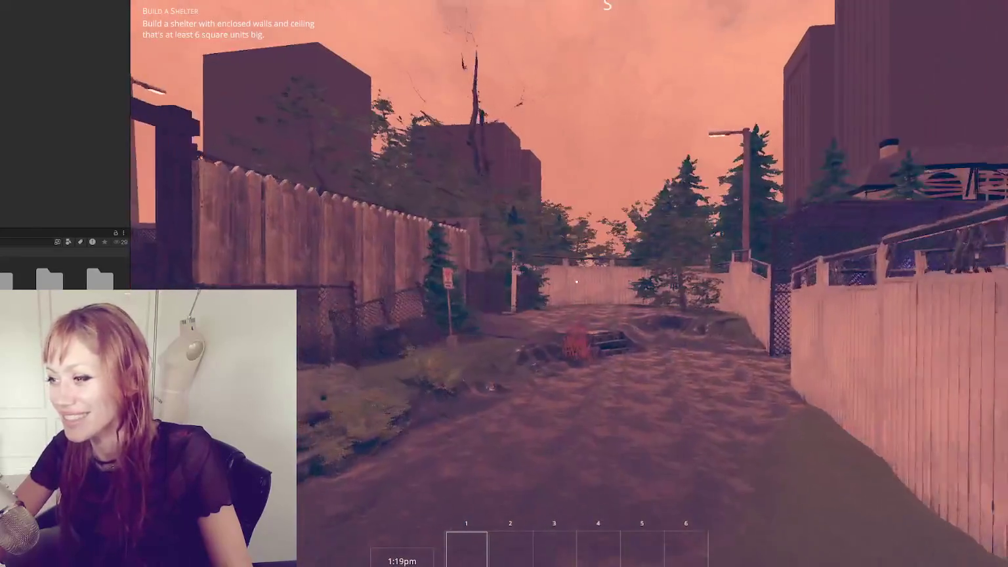
# - Walk down the caged alley and go through the Apothecary door
pyautogui.press('w')
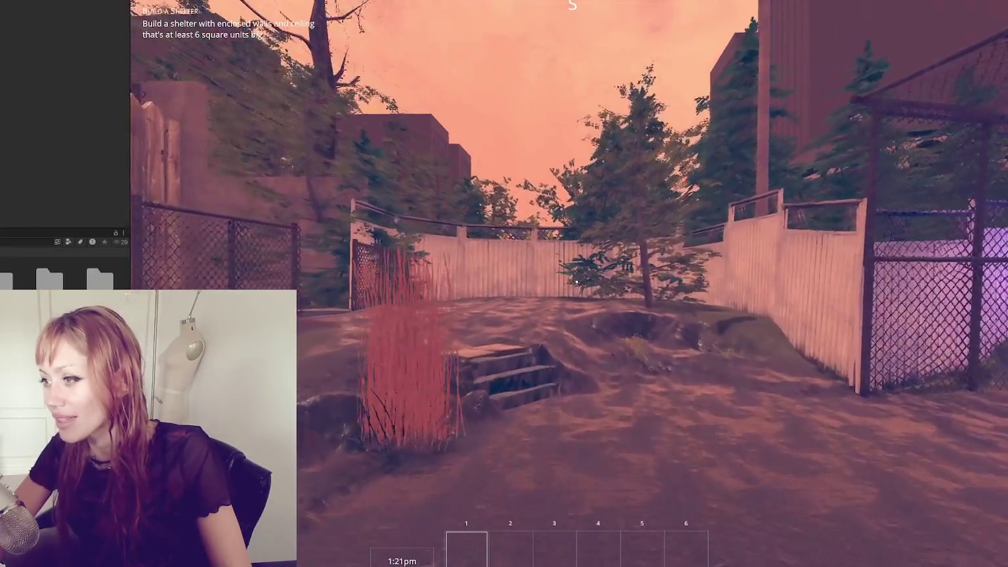
pyautogui.press('w')
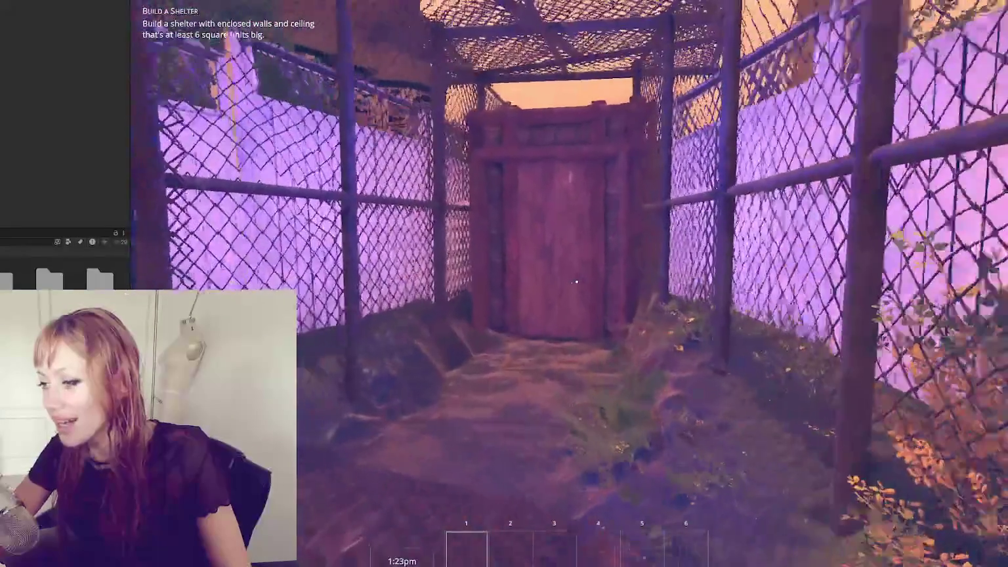
pyautogui.press('w')
pyautogui.press('e')
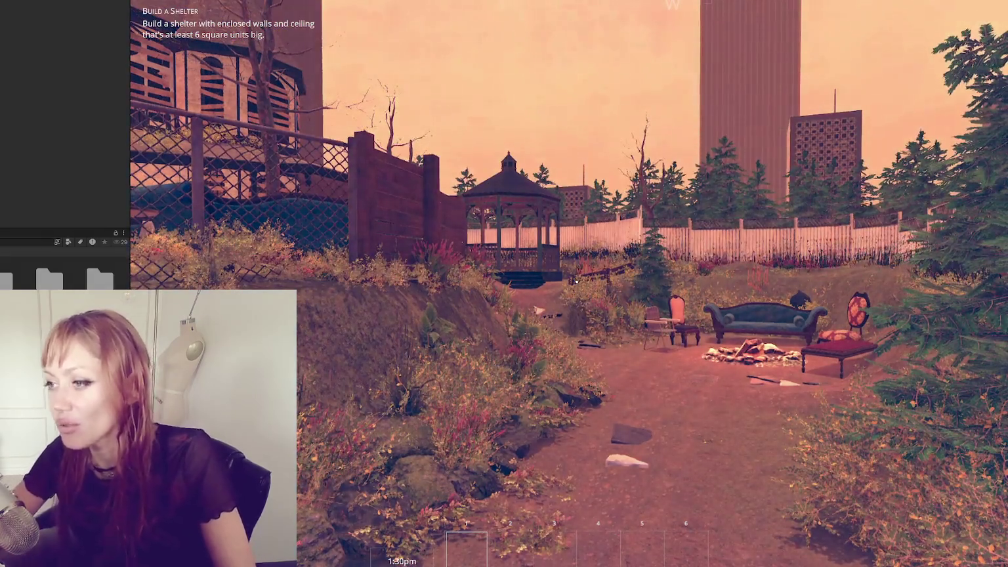
# - Walk past the campfire and gazebo to the boarded-up house's porch, look inside, then back out
pyautogui.press('w')
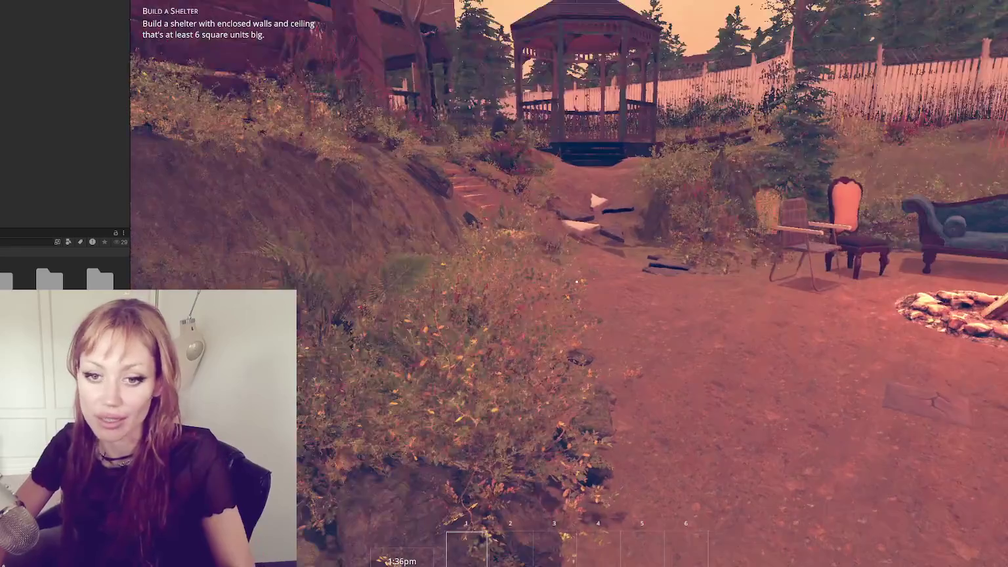
pyautogui.press('w')
pyautogui.press('w')
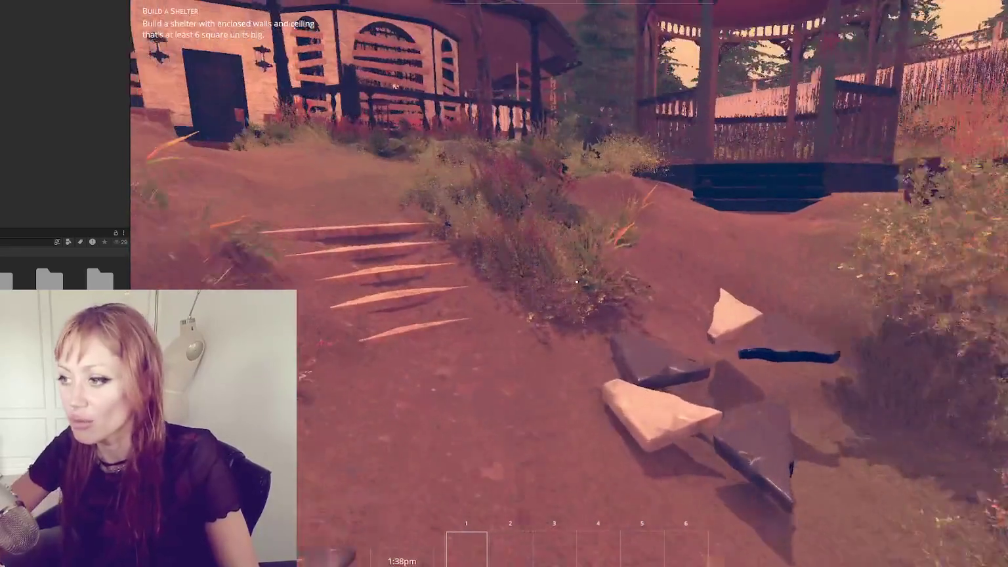
pyautogui.press('w')
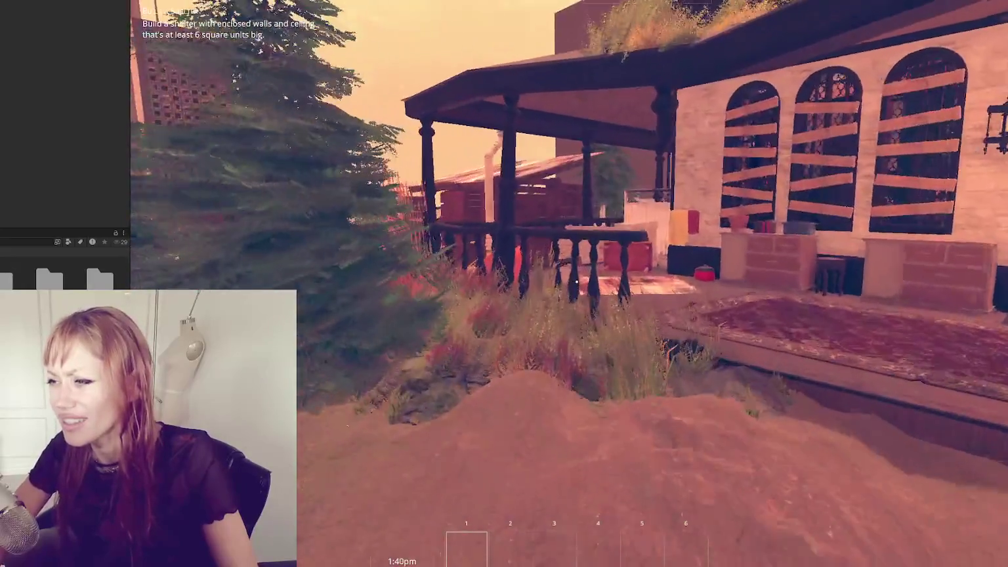
pyautogui.press('w')
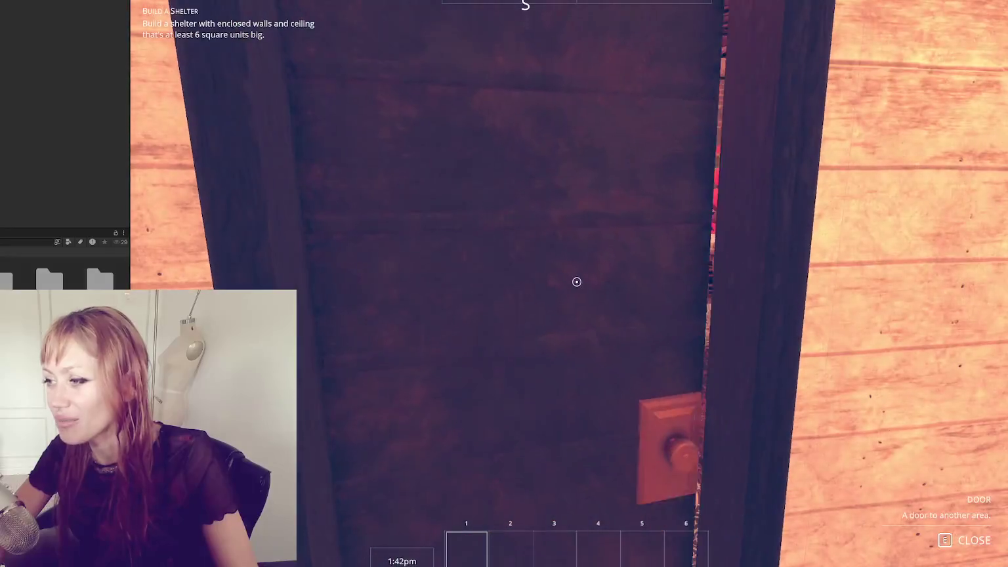
pyautogui.press('s')
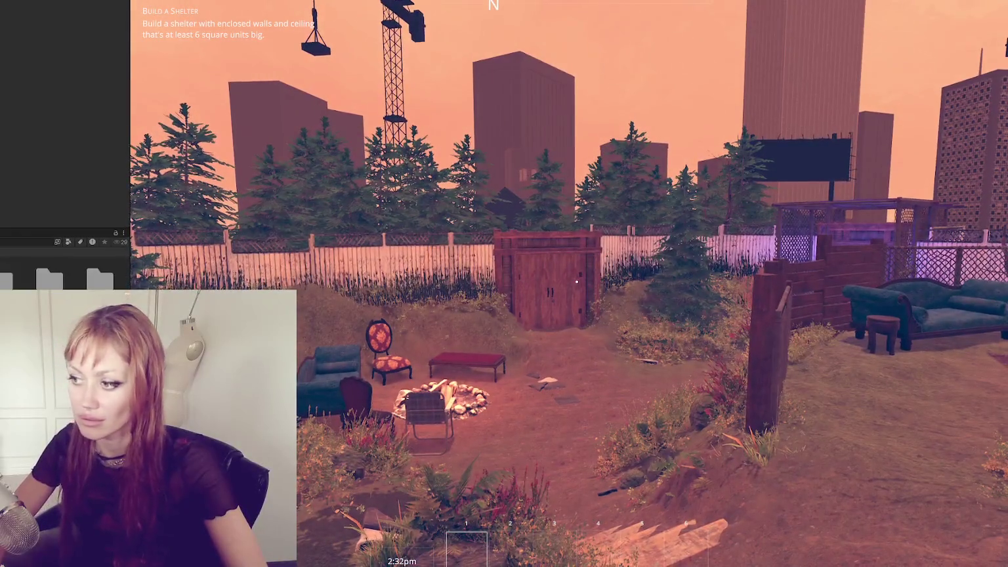
# - Wander past the sofas, rail fence and wooden doorway, then back into the gazebo facing the gate
pyautogui.press('w')
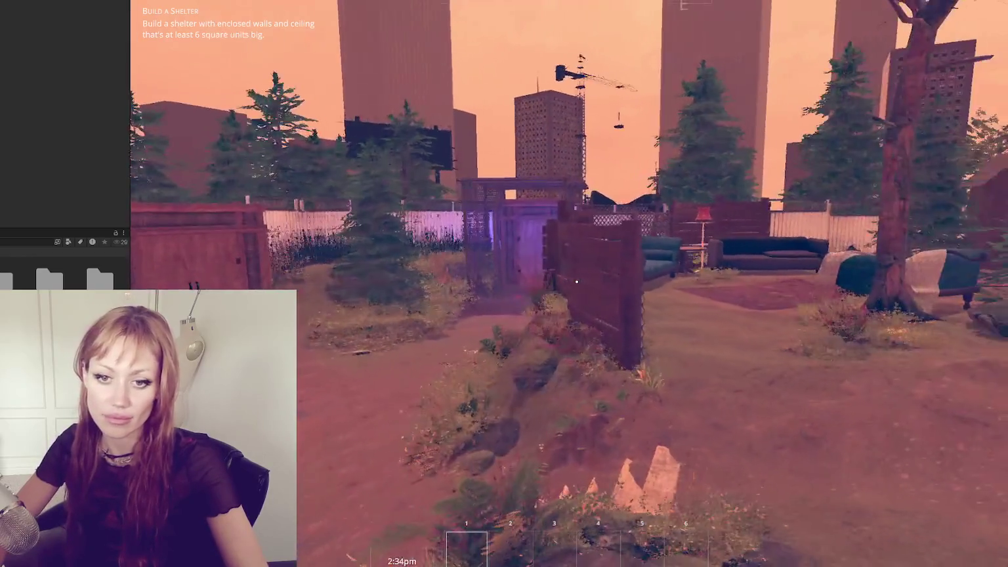
pyautogui.press('w')
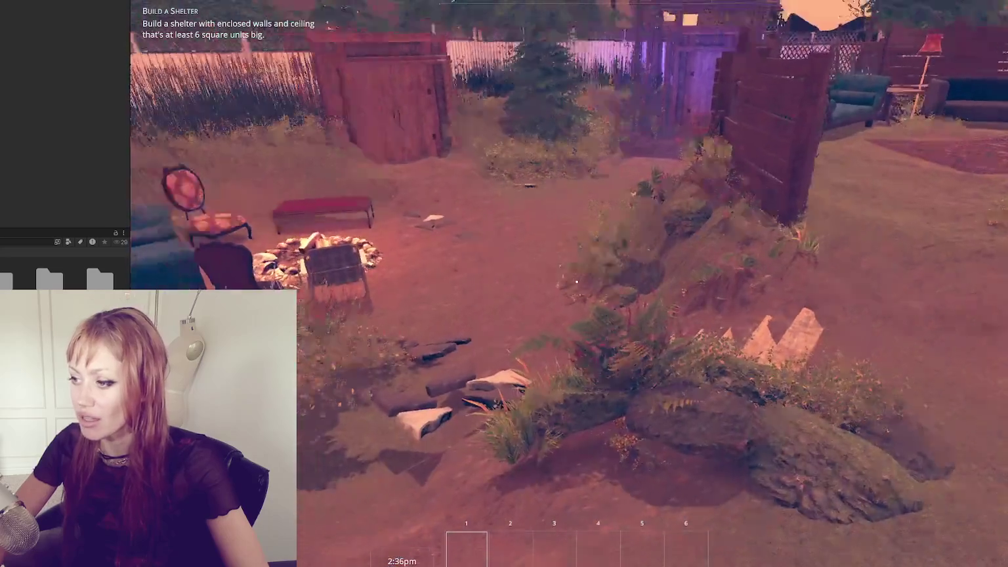
pyautogui.press('w')
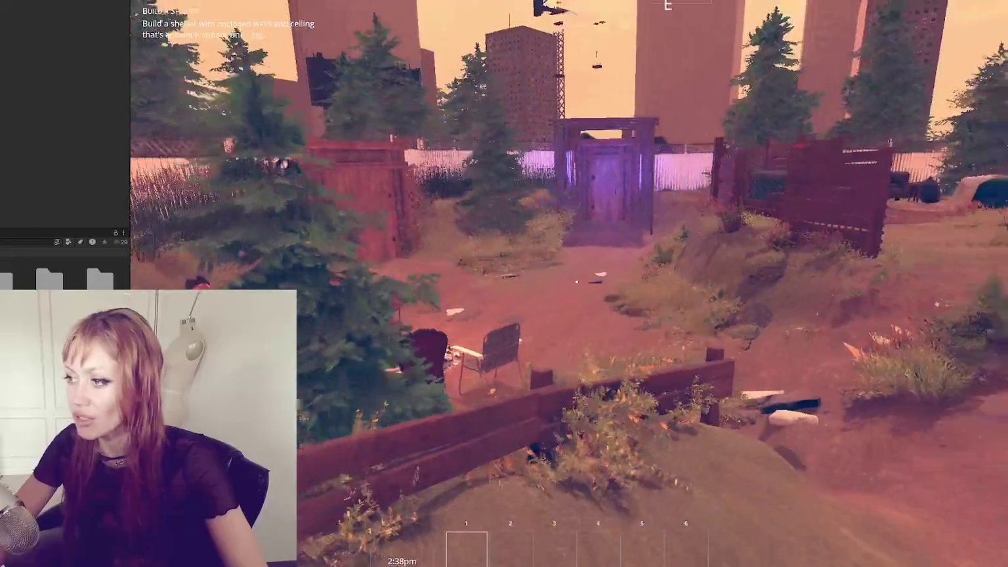
pyautogui.press('s')
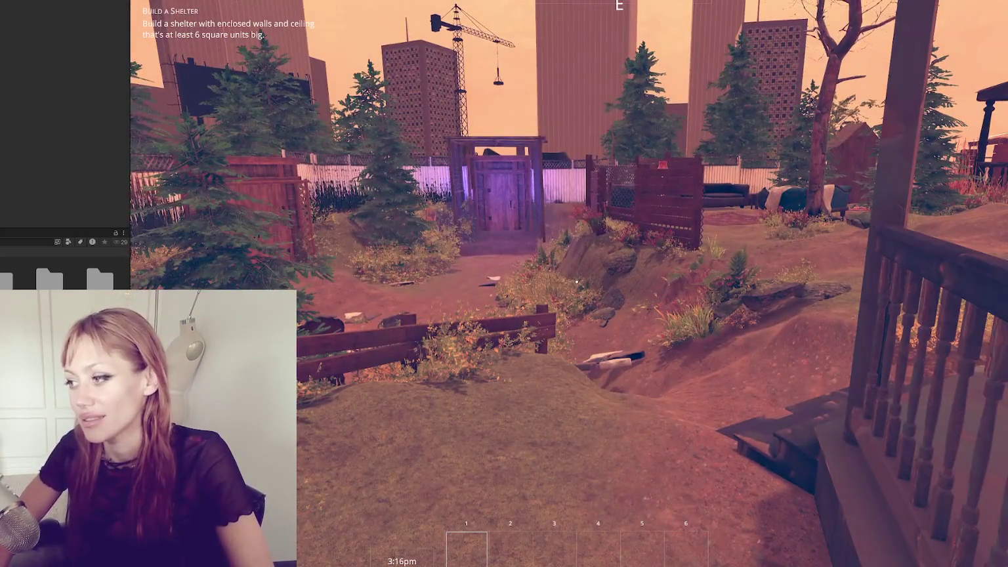
pyautogui.press('w')
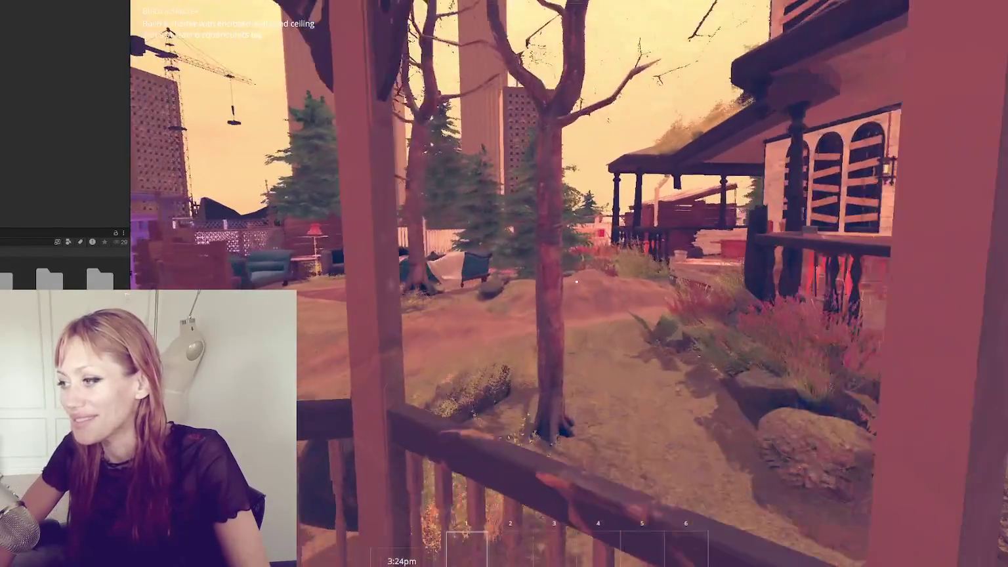
pyautogui.press('s')
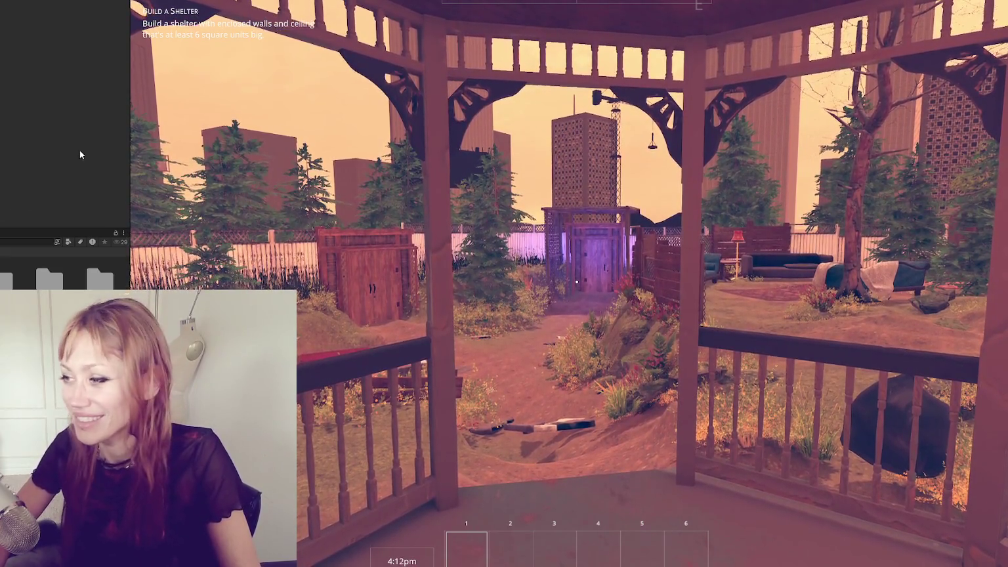
# - Walk through the gazebo and along the dirt path, then back off to view the dusk yard
pyautogui.press('w')
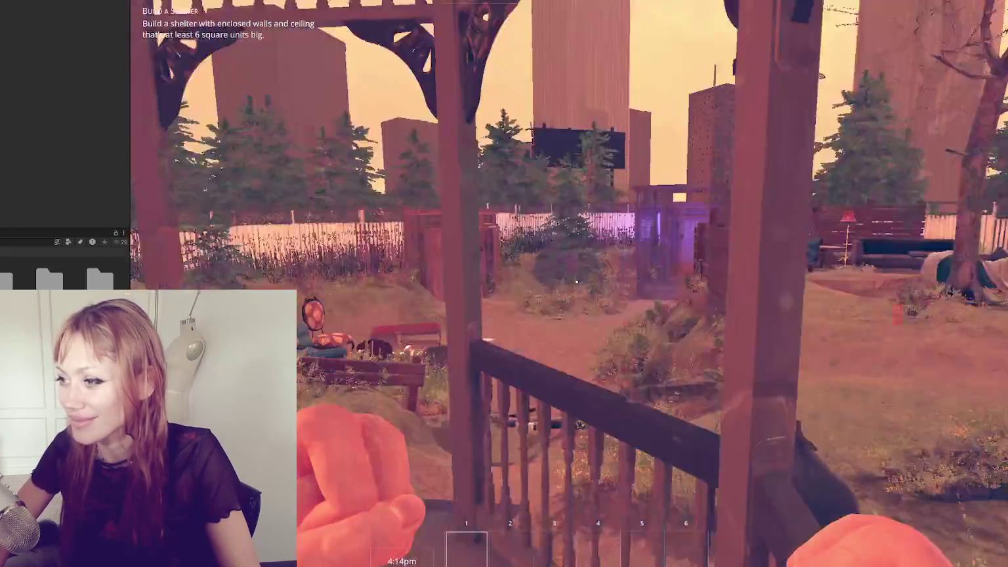
pyautogui.press('w')
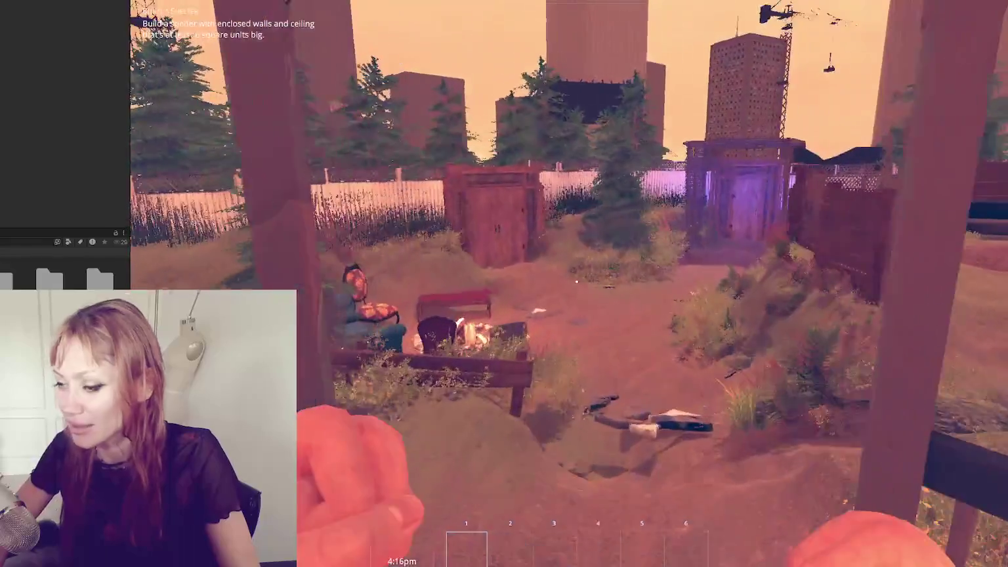
pyautogui.press('w')
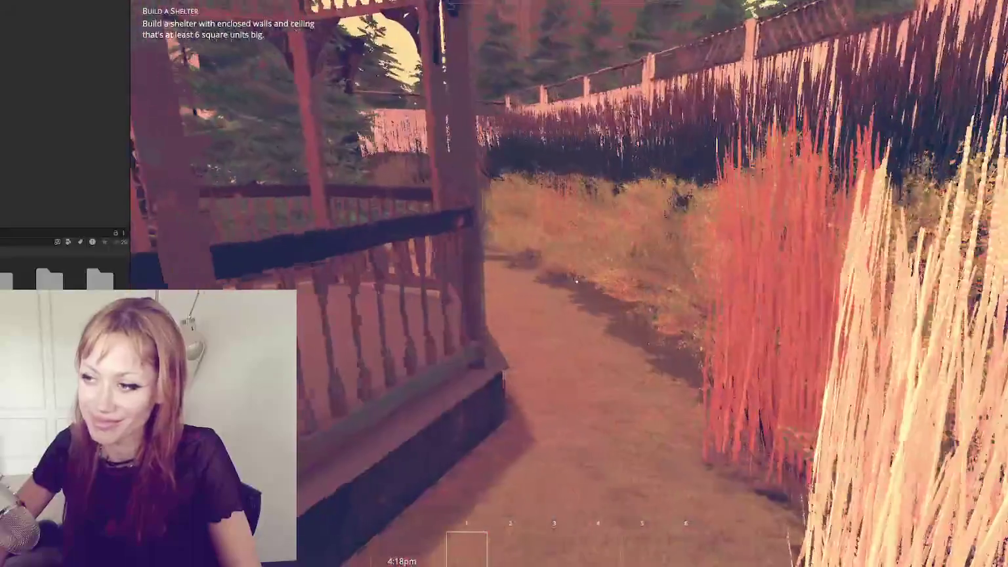
pyautogui.press('w')
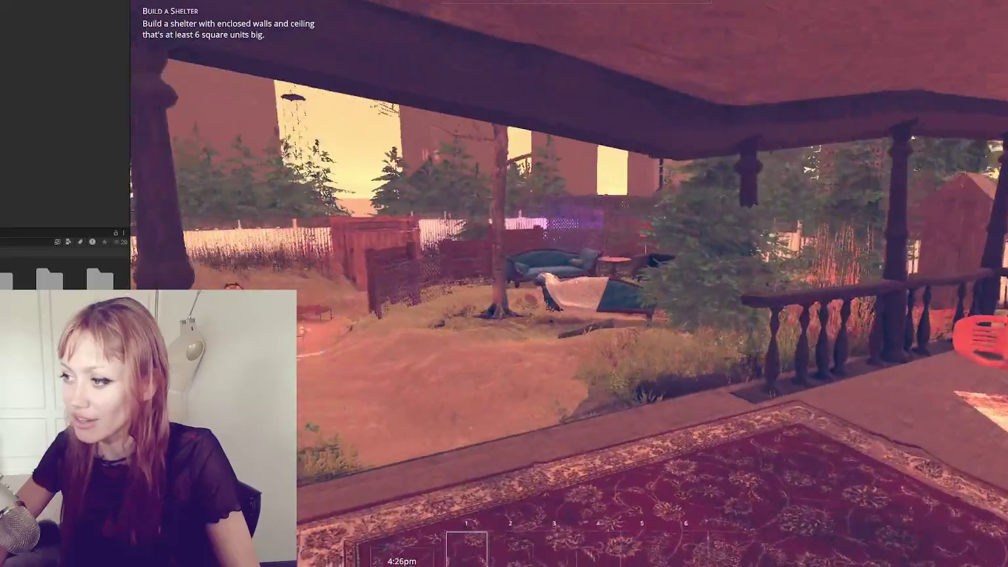
pyautogui.press('s')
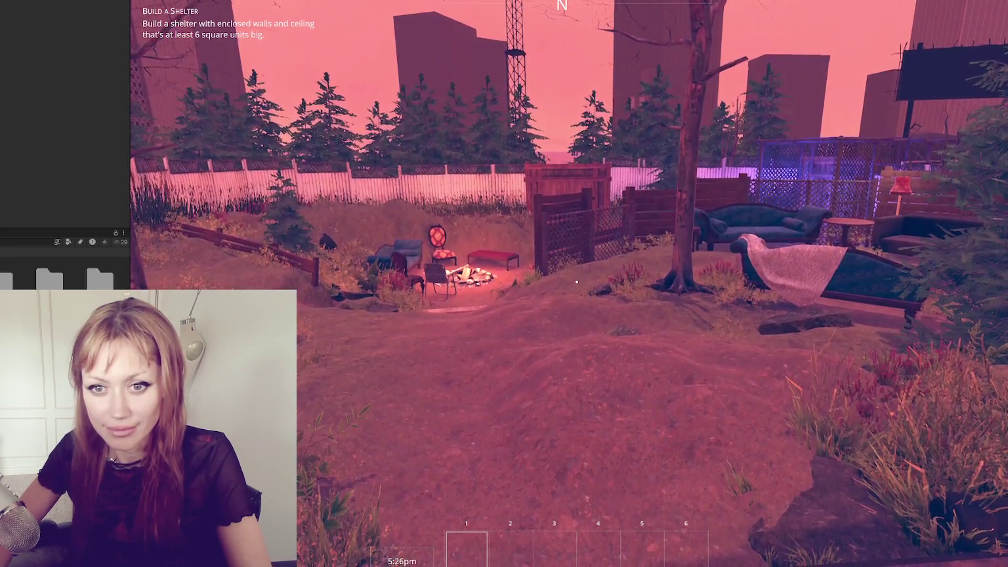
# - Walk onto the porch and back toward the campfire until nightfall, then open the stats pause menu
pyautogui.click(576, 282)
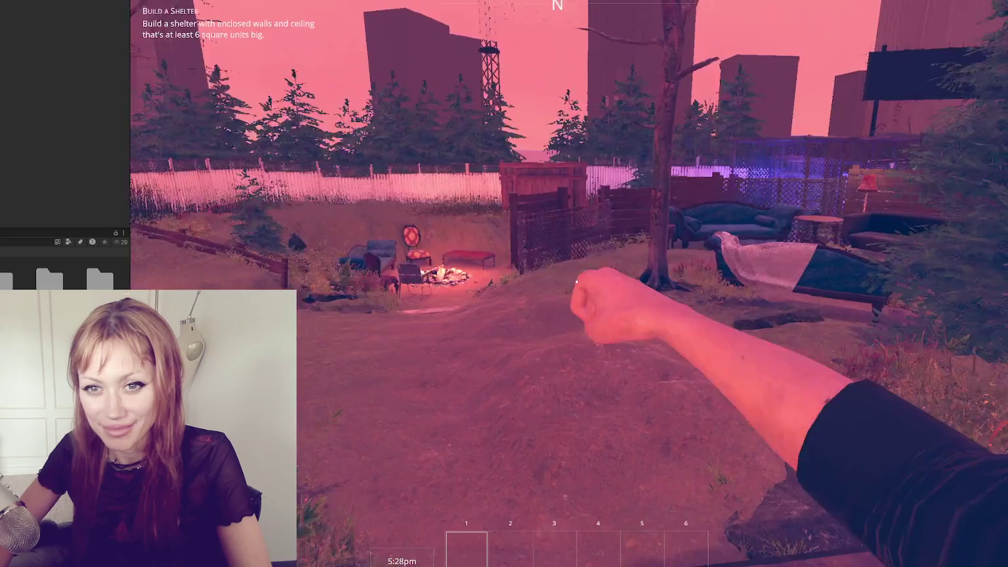
pyautogui.press('w')
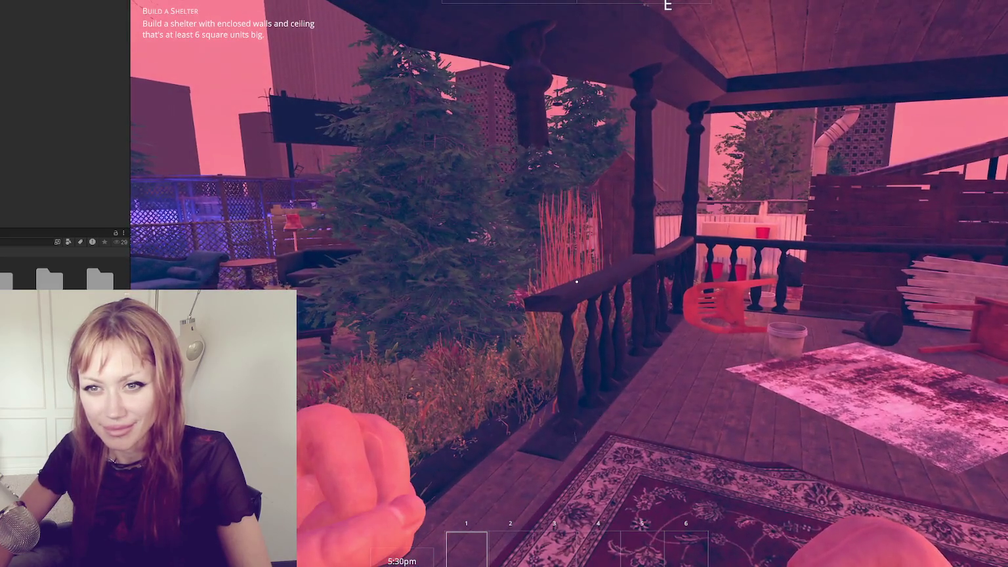
pyautogui.press('s')
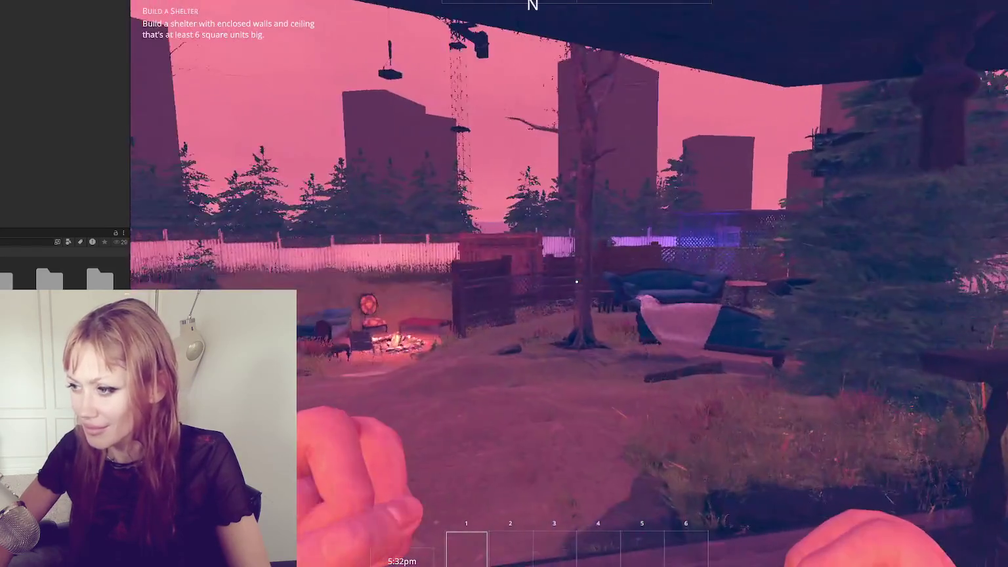
pyautogui.press('w')
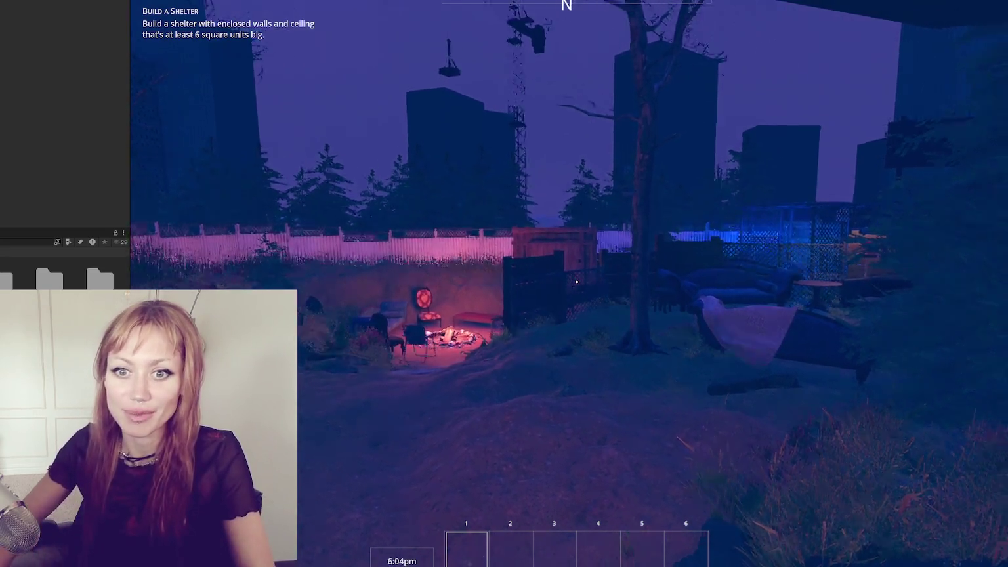
pyautogui.press('Escape')
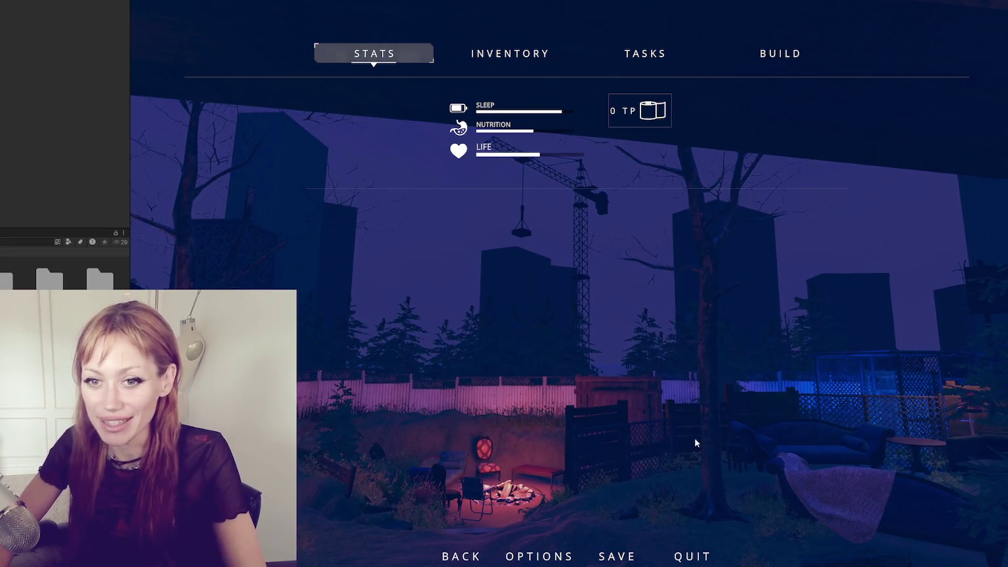
# - Close the stats pause menu and resume first-person play at 6:06pm
pyautogui.press('Escape')
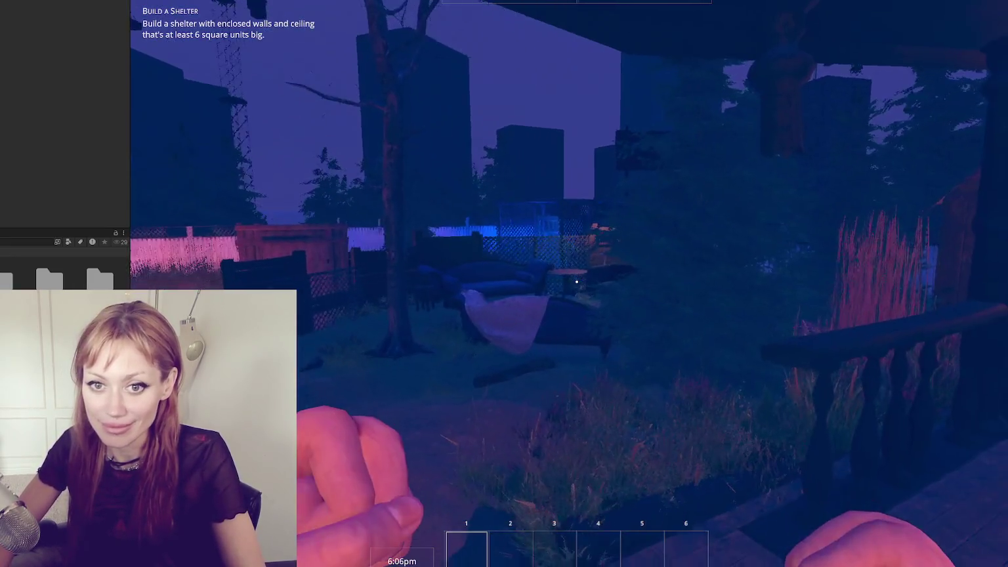
# - Cross the night backyard and house to the fire pit, then enter the backroads door
pyautogui.press('w')
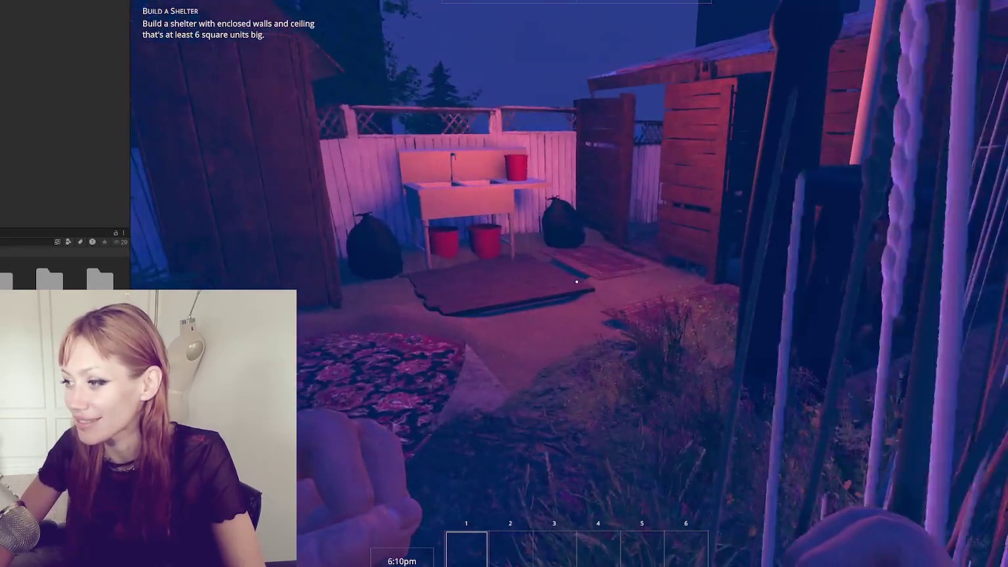
pyautogui.press('w')
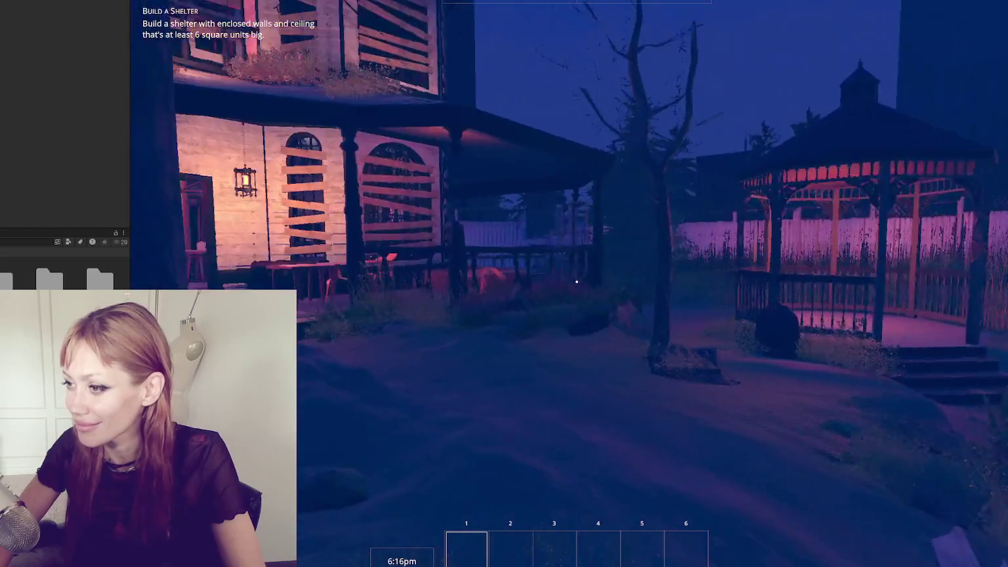
pyautogui.press('w')
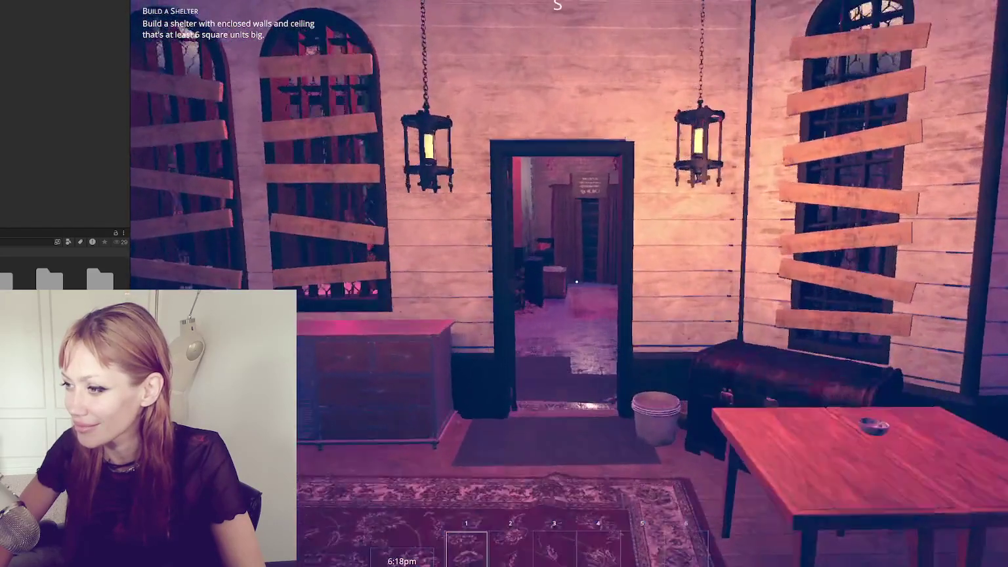
pyautogui.press('w')
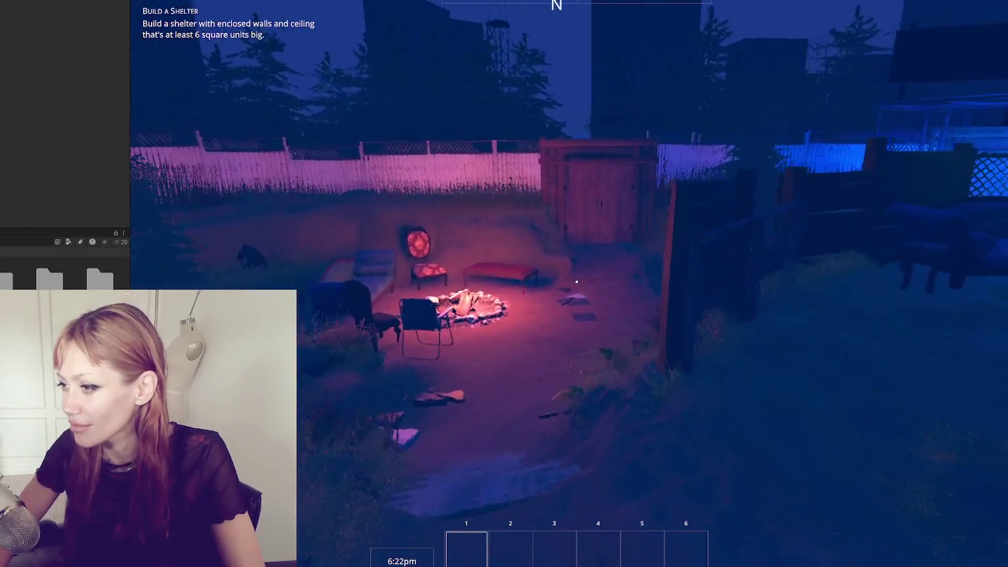
pyautogui.press('w')
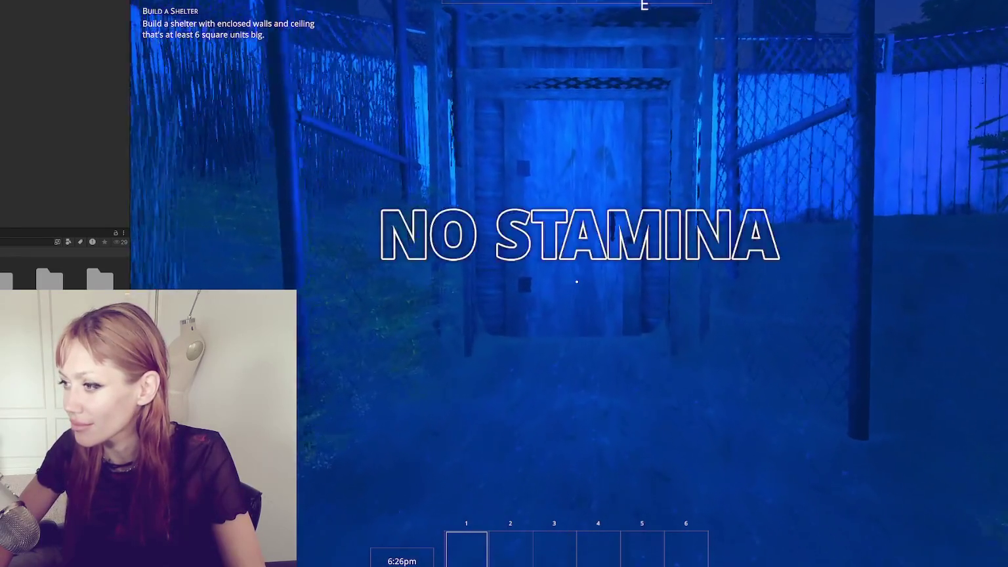
pyautogui.press('w')
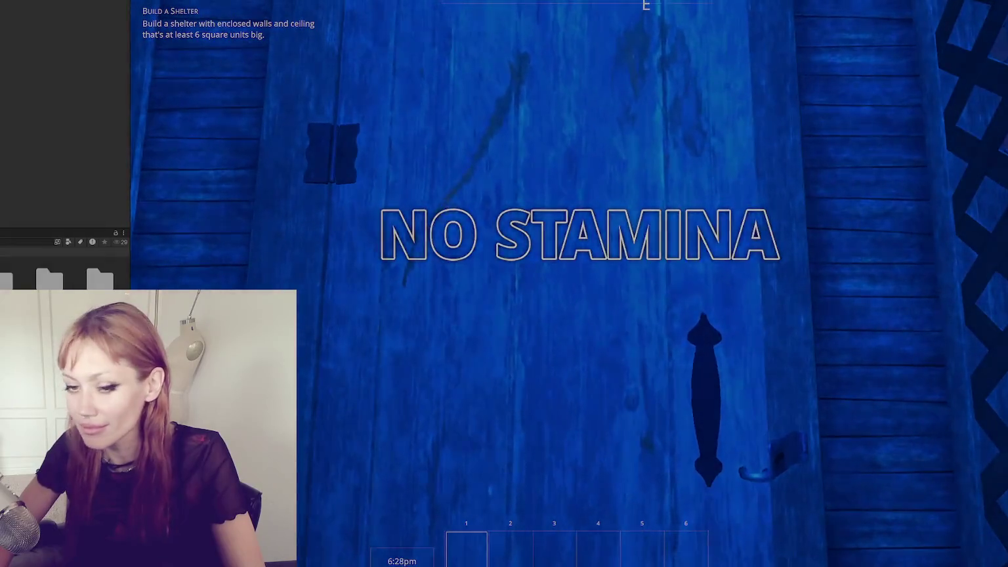
pyautogui.press('e')
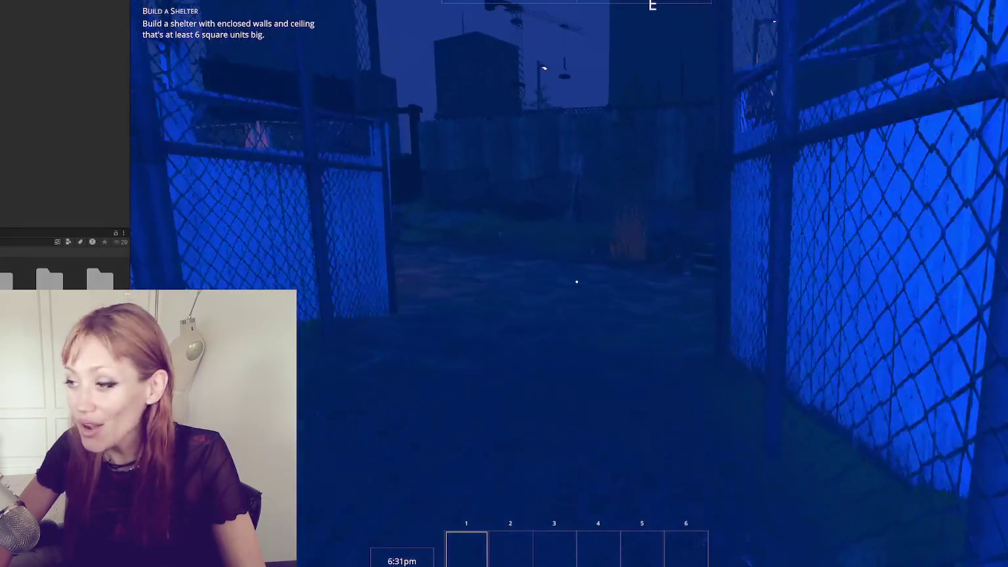
# - Walk the alley past the CLOSED sign and pick up the Floors Stone booklet
pyautogui.press('w')
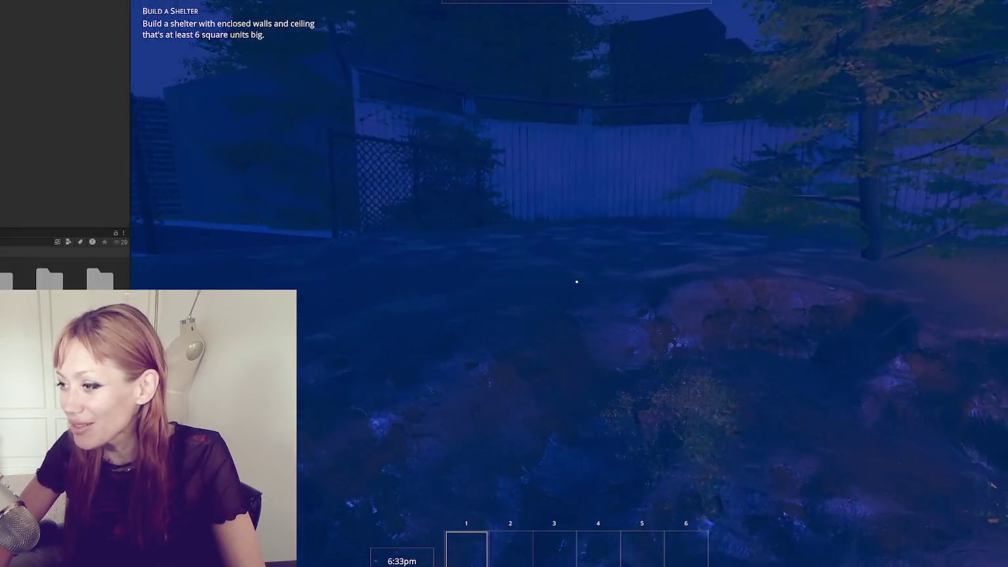
pyautogui.press('w')
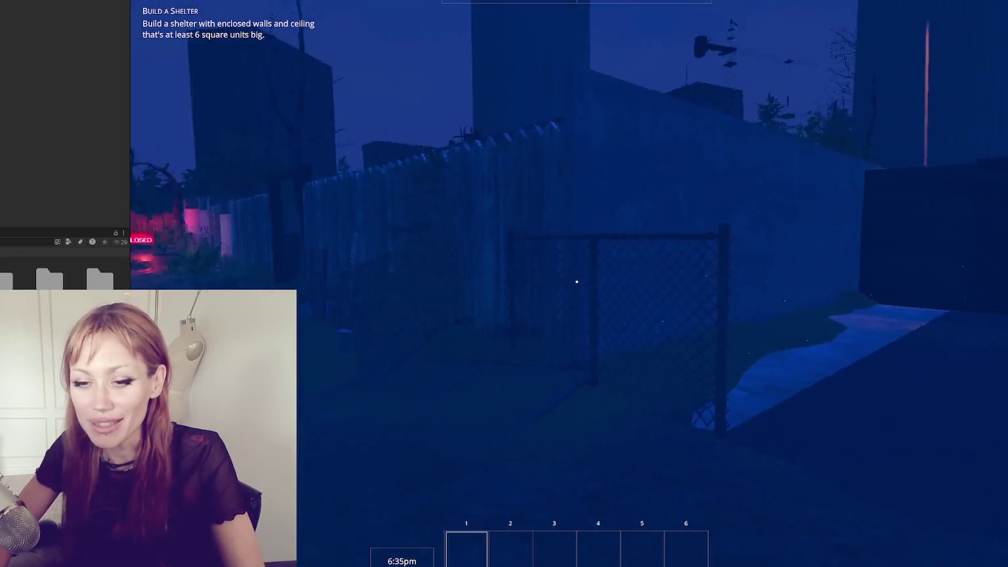
pyautogui.press('w')
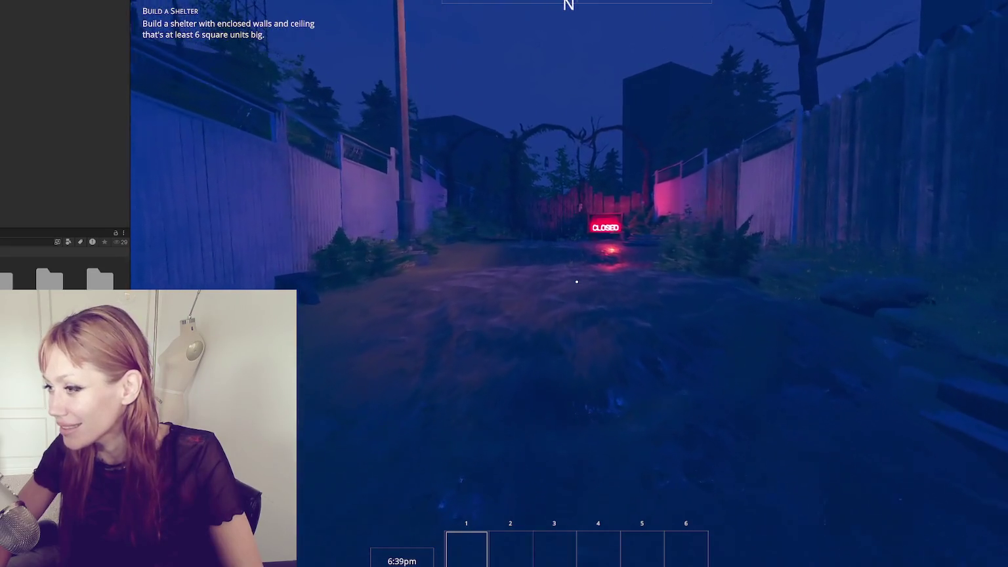
pyautogui.press('w')
pyautogui.press('w')
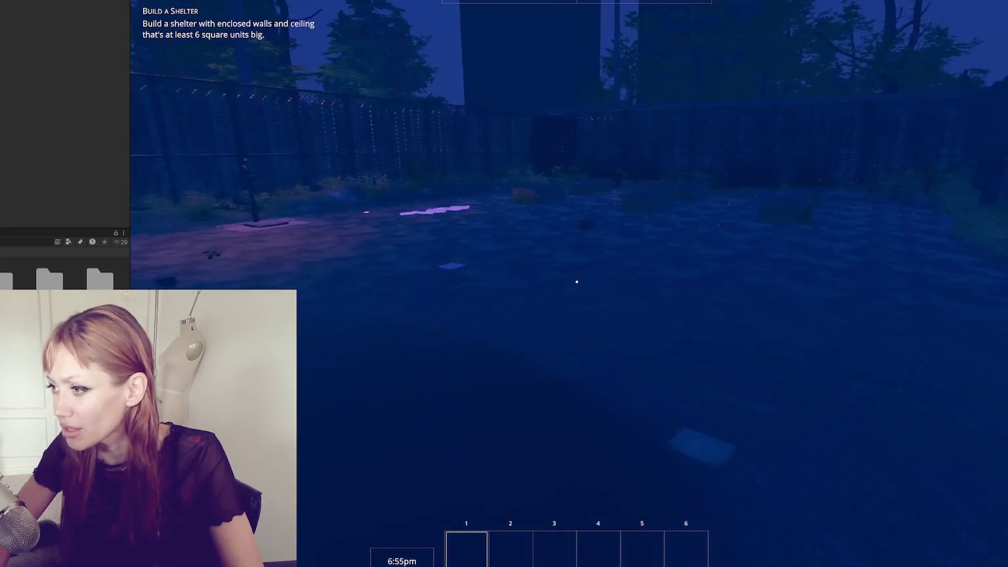
pyautogui.press('e')
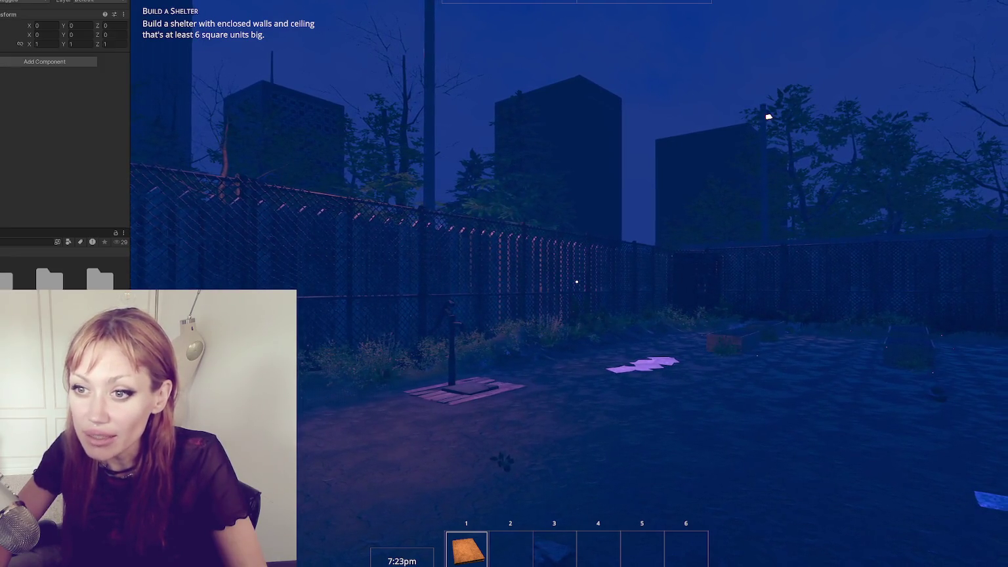
# - Set the spotlight's Intensity to 400000 Lux in the Light component
pyautogui.scroll(-3, 6, 92)
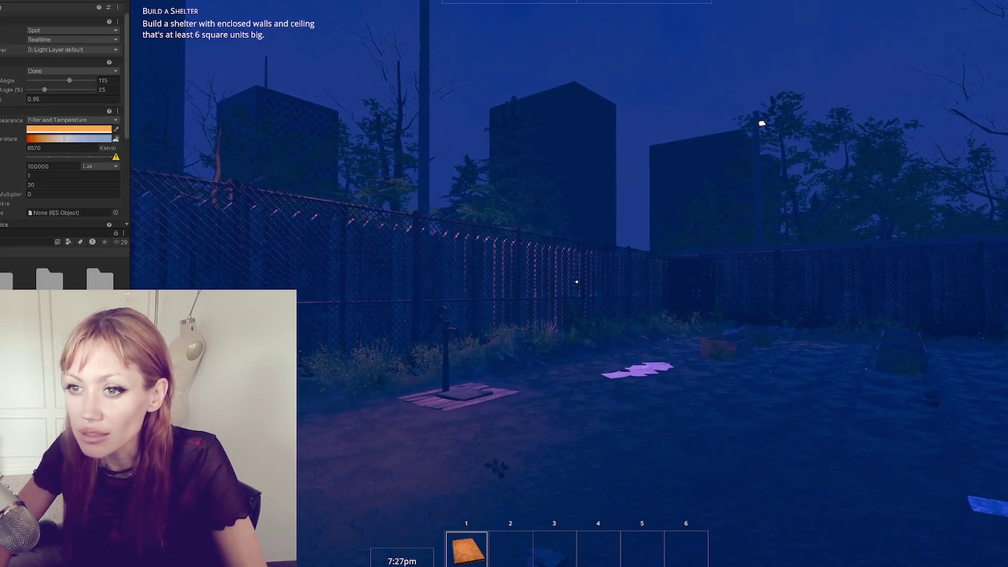
pyautogui.scroll(-3, 37, 108)
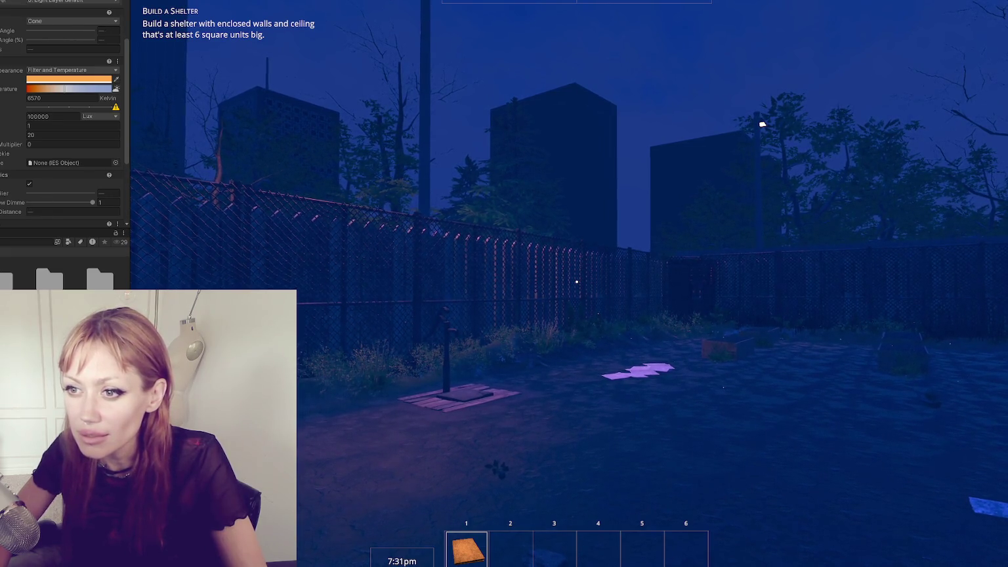
pyautogui.write('1000000')
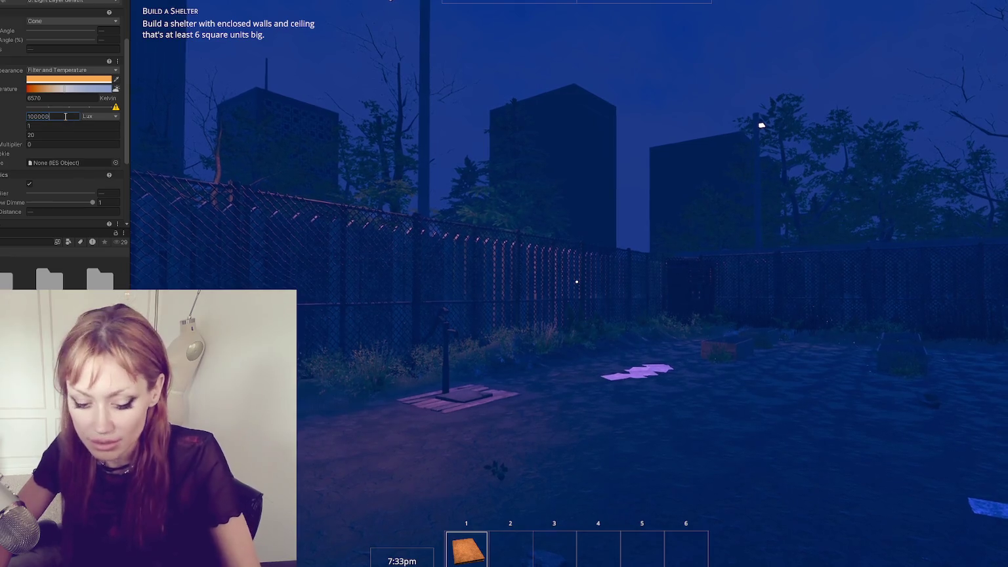
pyautogui.moveTo(25, 118); pyautogui.dragTo(71, 112)
pyautogui.write('400000')
# - Walk up to the water pump to check the new lighting
pyautogui.click(577, 283)
pyautogui.press('w')
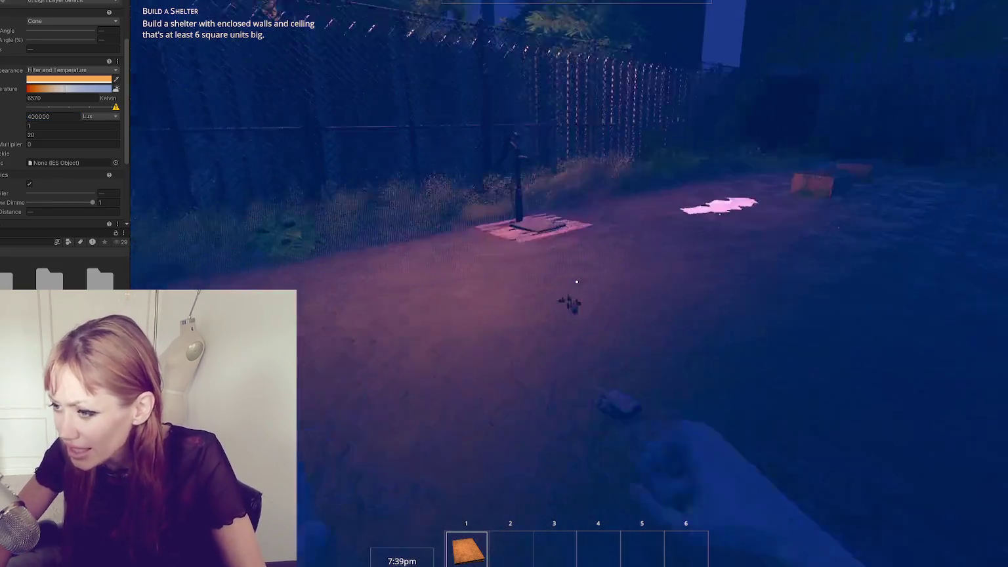
pyautogui.press('w')
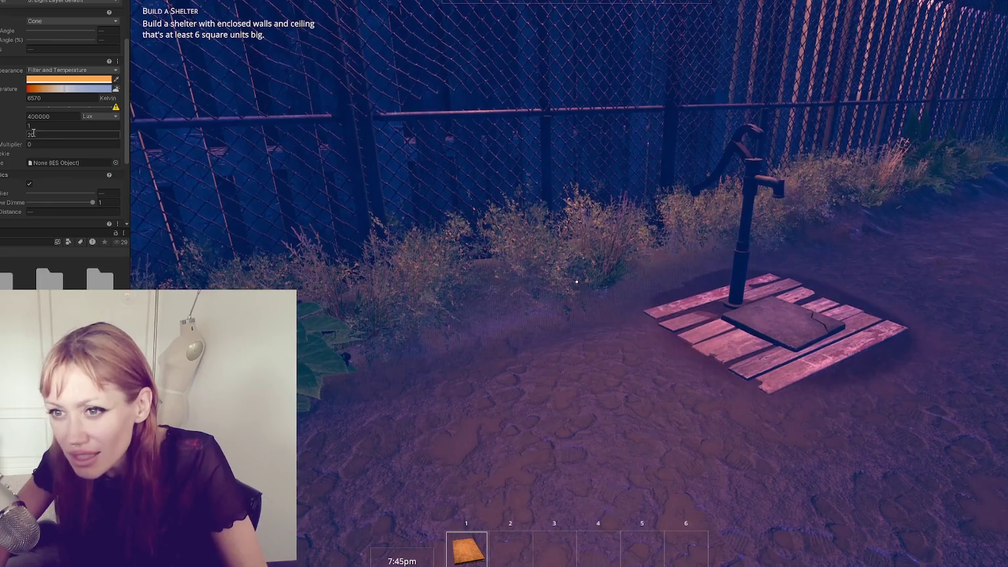
pyautogui.scroll(2, 37, 49)
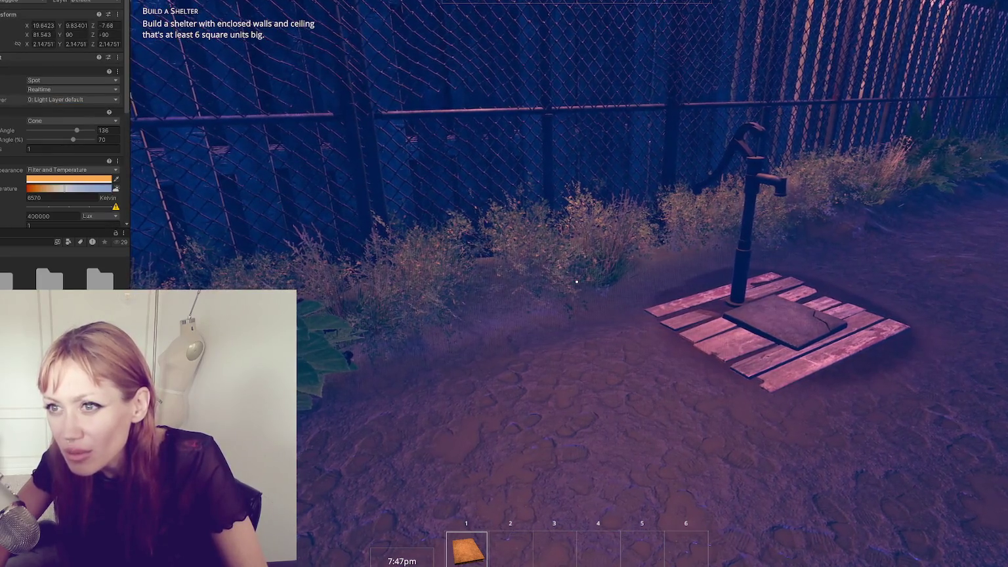
# - Set the lamp light's Shadow Map Resolution to Low
pyautogui.scroll(-3, 37, 49)
pyautogui.scroll(-3, 70, 57)
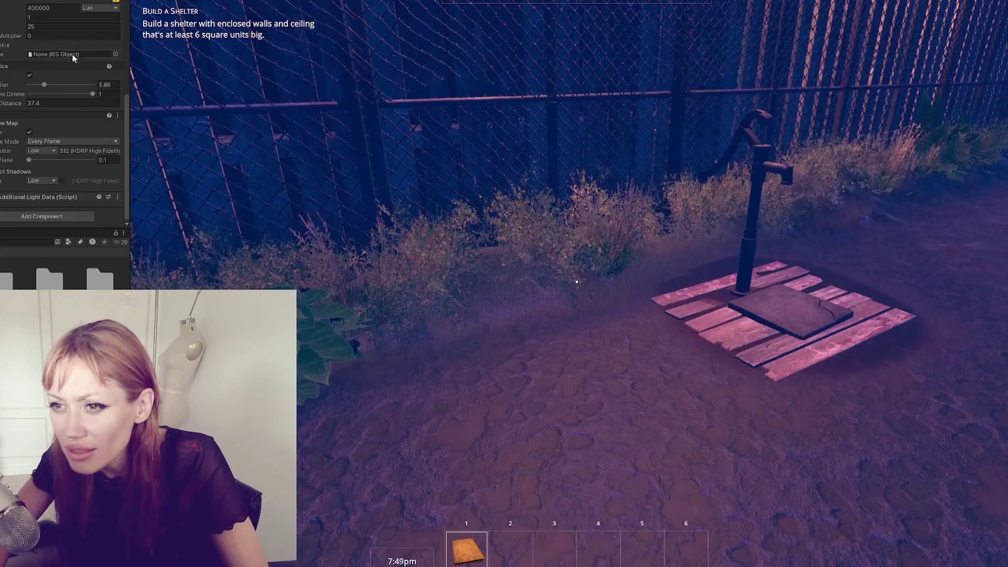
pyautogui.click(41, 151)
pyautogui.click(51, 182)
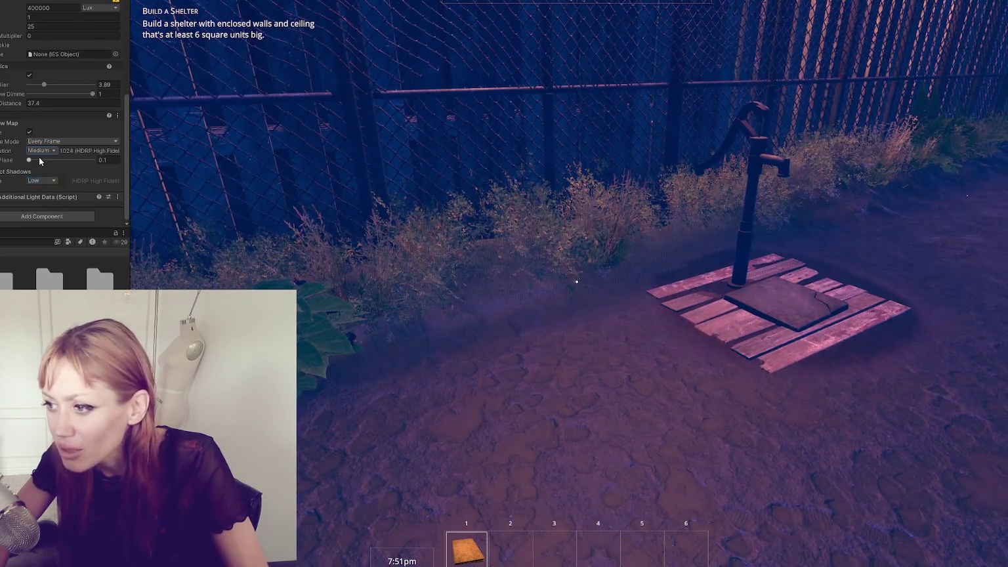
pyautogui.click(40, 152)
pyautogui.click(52, 192)
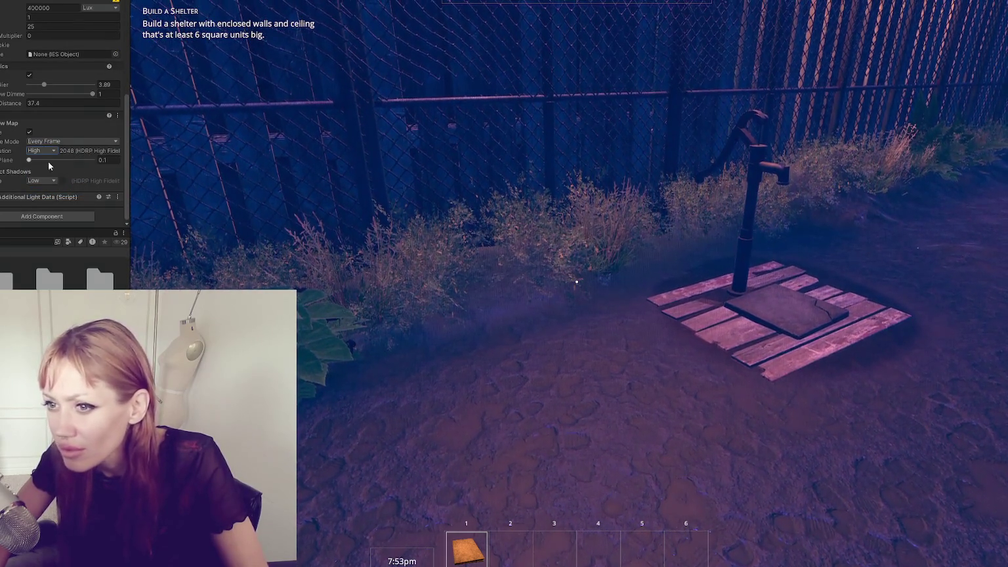
pyautogui.click(42, 151)
pyautogui.click(46, 172)
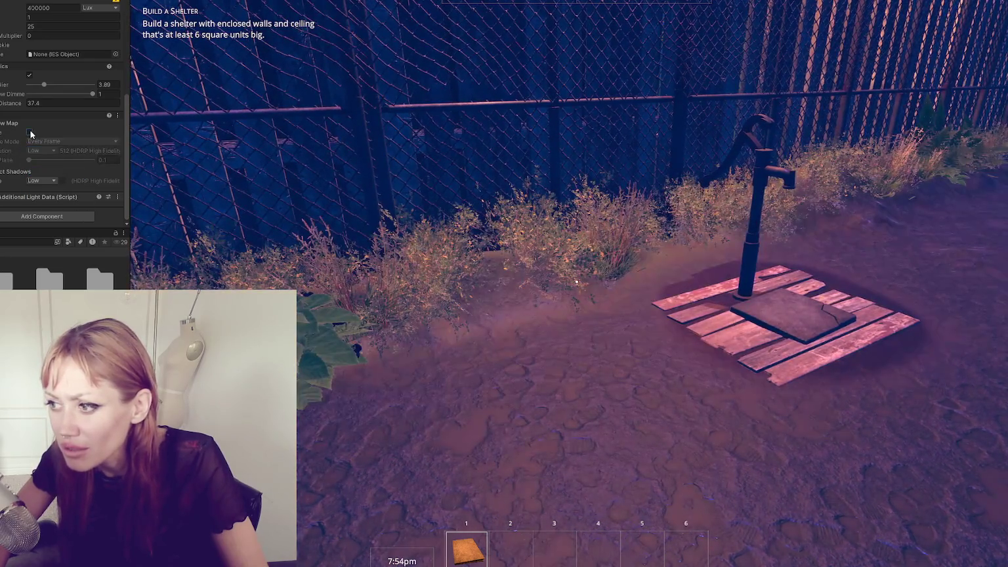
# - Set the Volumetrics Multiplier to 2.8, then turn Volumetrics off
pyautogui.click(29, 75)
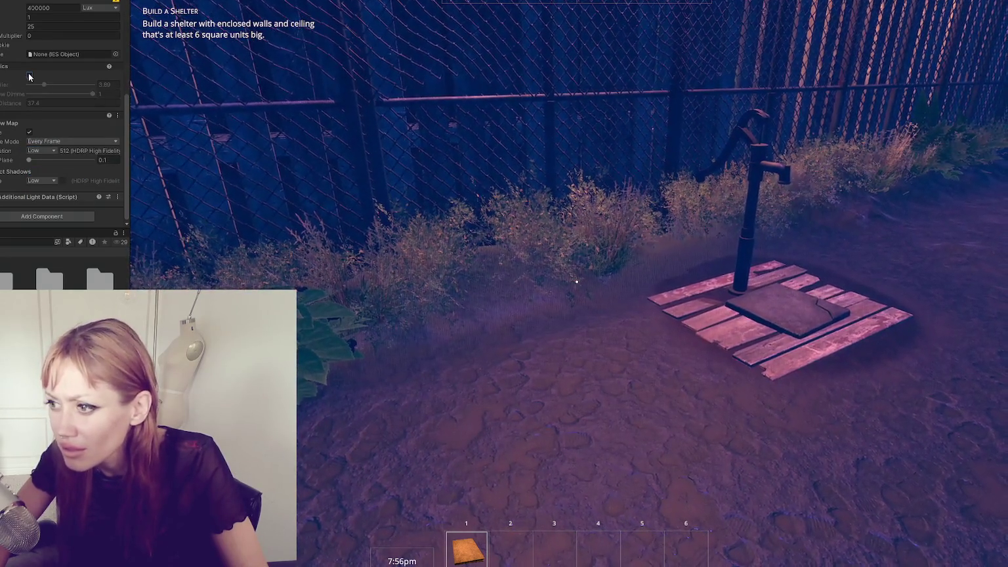
pyautogui.moveTo(44, 85); pyautogui.dragTo(89, 86)
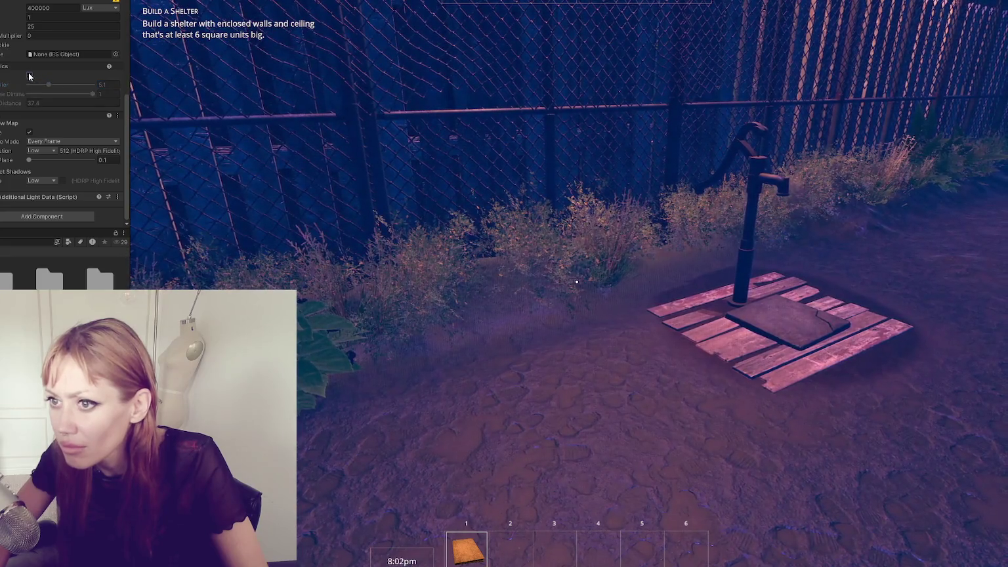
pyautogui.click(577, 283)
pyautogui.click(54, 84)
pyautogui.rightClick(33, 103)
pyautogui.moveTo(53, 85); pyautogui.dragTo(39, 84)
pyautogui.click(29, 77)
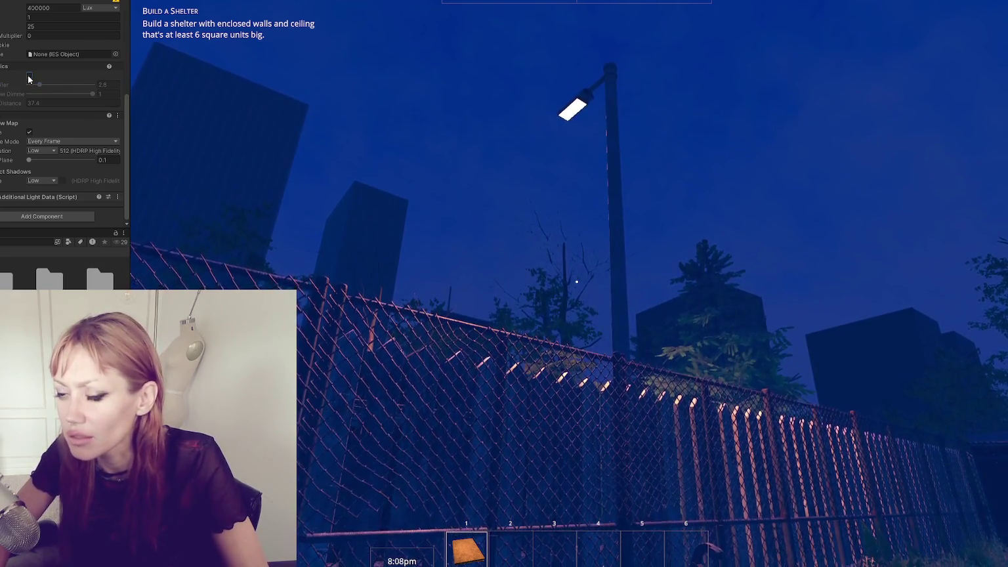
pyautogui.click(577, 284)
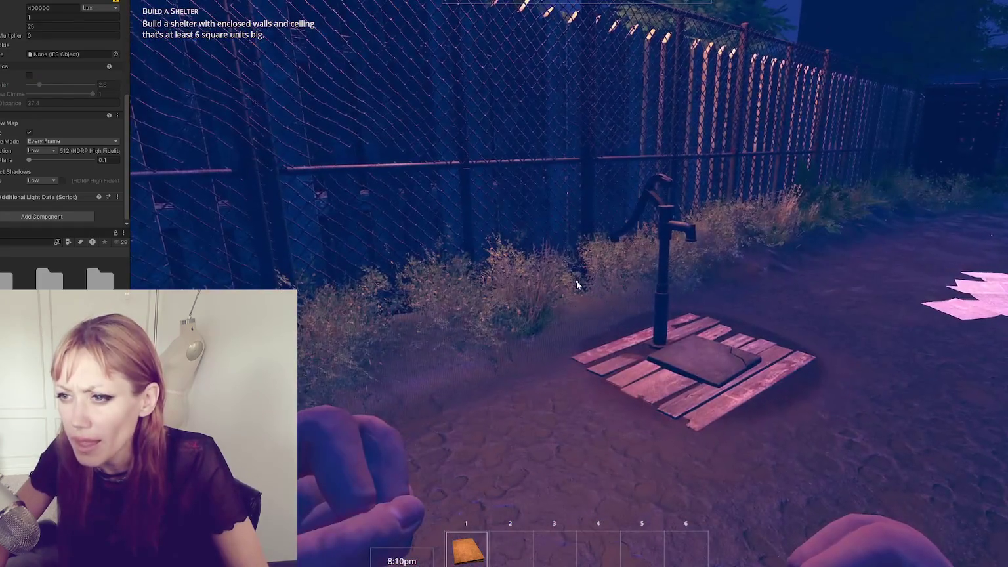
pyautogui.scroll(6, 25, 86)
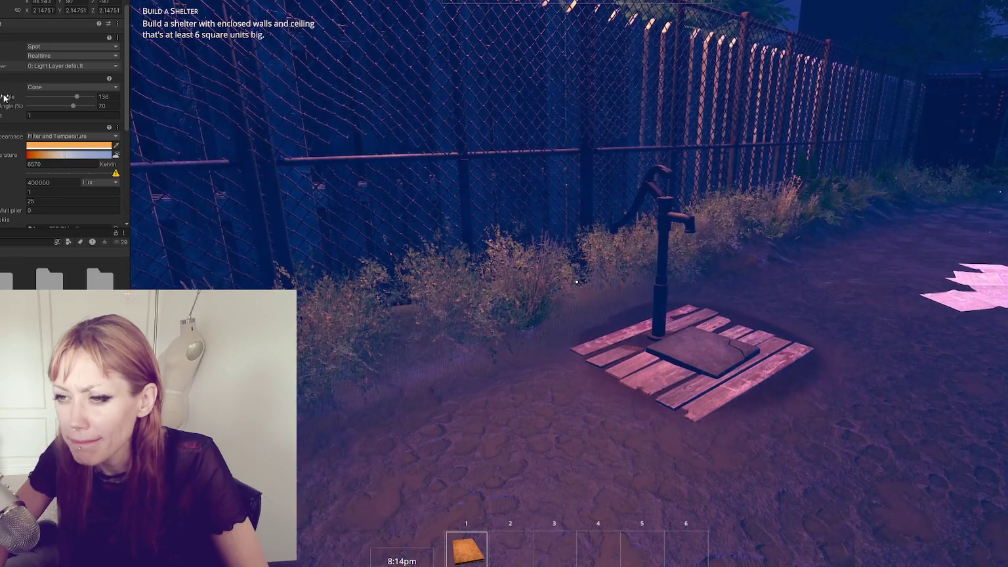
# - Toggle the lamp's shadow map off and on, and set shadow resolution to Medium with a higher near plane
pyautogui.scroll(-5, 21, 95)
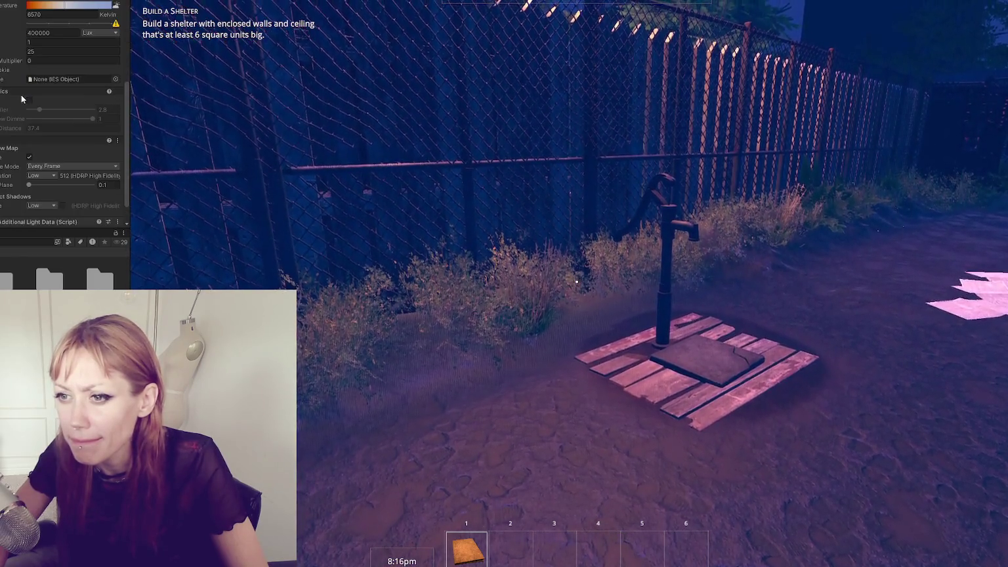
pyautogui.scroll(-1, 21, 94)
pyautogui.scroll(6, 21, 93)
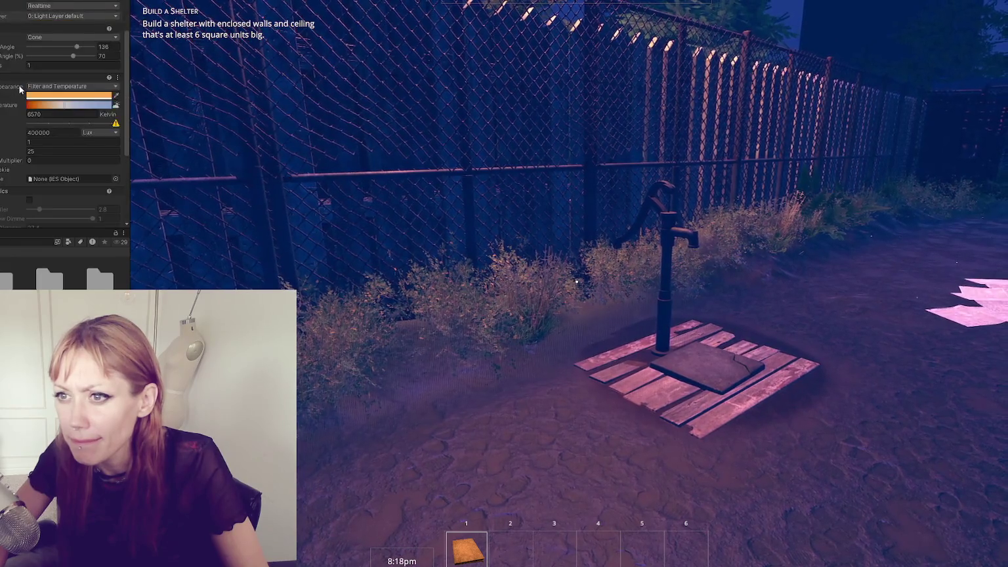
pyautogui.scroll(-6, 18, 84)
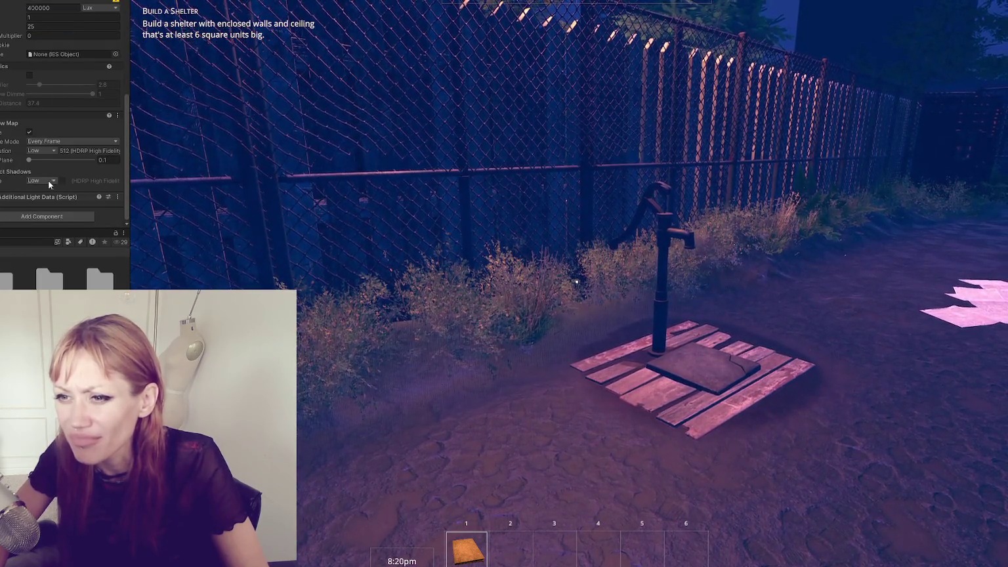
pyautogui.click(30, 133)
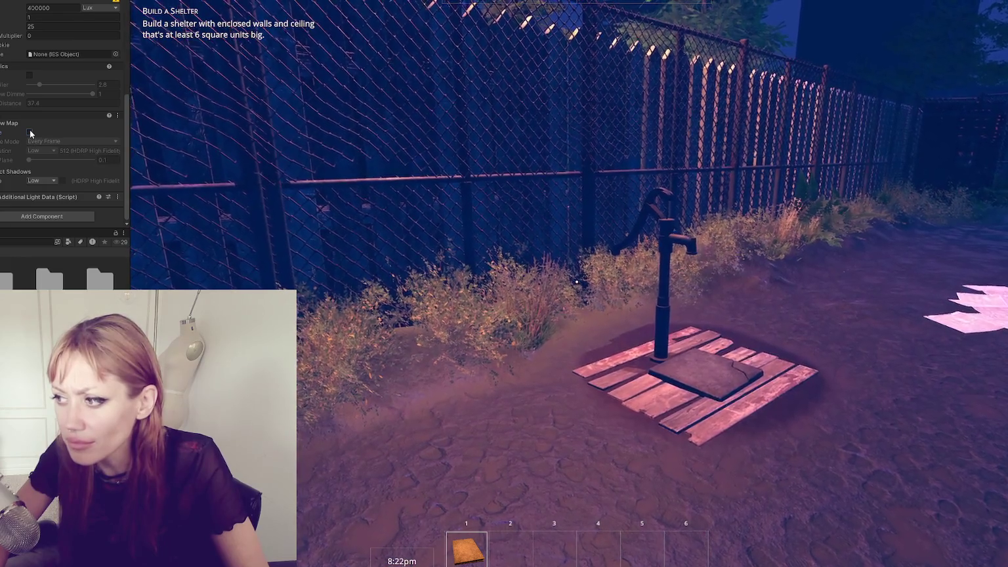
pyautogui.click(30, 132)
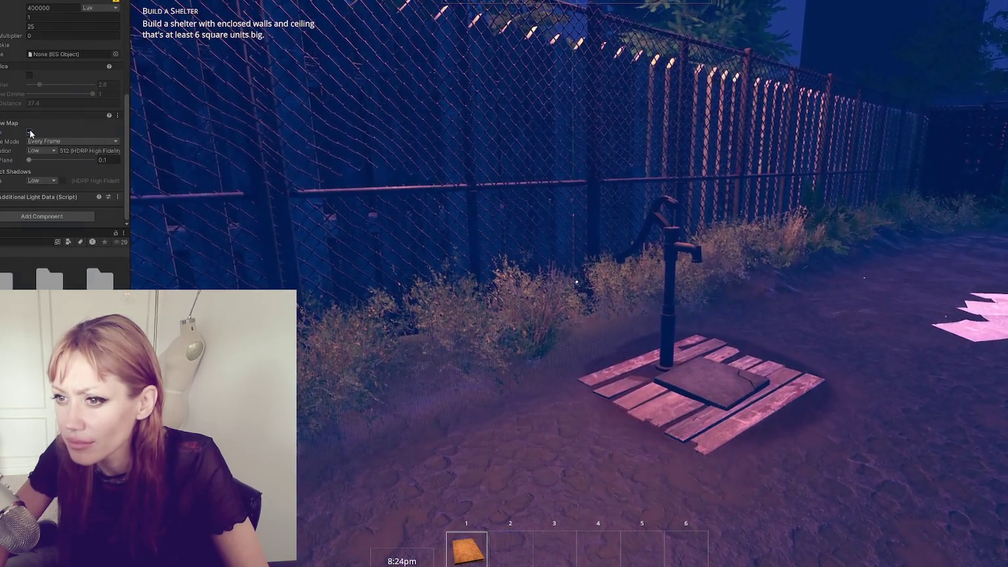
pyautogui.click(41, 151)
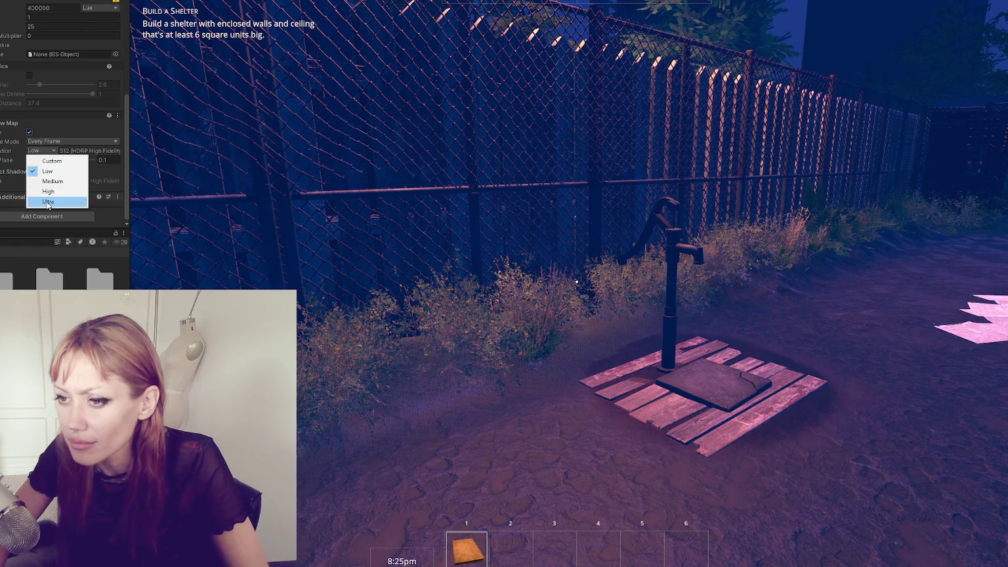
pyautogui.click(47, 202)
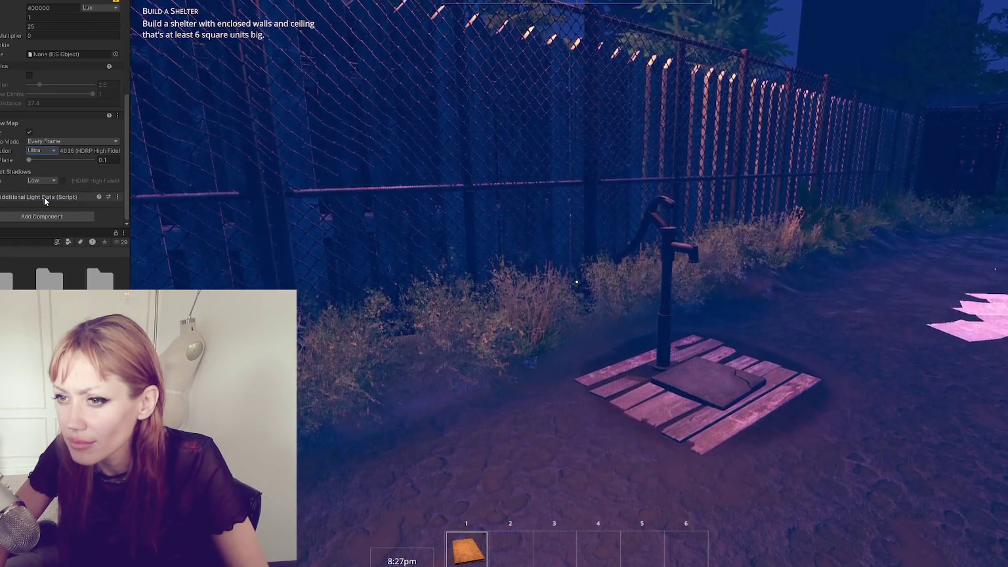
pyautogui.moveTo(29, 160)
pyautogui.mouseDown()
pyautogui.moveTo(60, 160)
pyautogui.moveTo(28, 161)
pyautogui.mouseUp()
pyautogui.click(38, 150)
pyautogui.click(47, 181)
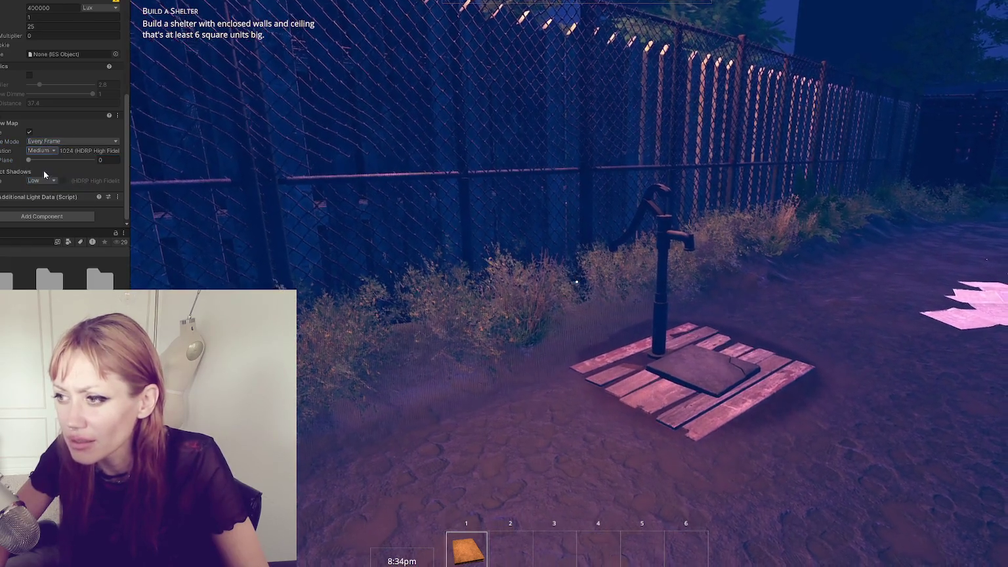
pyautogui.moveTo(27, 161); pyautogui.dragTo(37, 159)
# - Set contact shadows quality to Medium and raise the shadow near plane to 0.72
pyautogui.click(32, 181)
pyautogui.click(39, 200)
pyautogui.click(41, 180)
pyautogui.click(52, 211)
pyautogui.moveTo(33, 159)
pyautogui.mouseDown()
pyautogui.moveTo(55, 160)
pyautogui.moveTo(33, 161)
pyautogui.mouseUp()
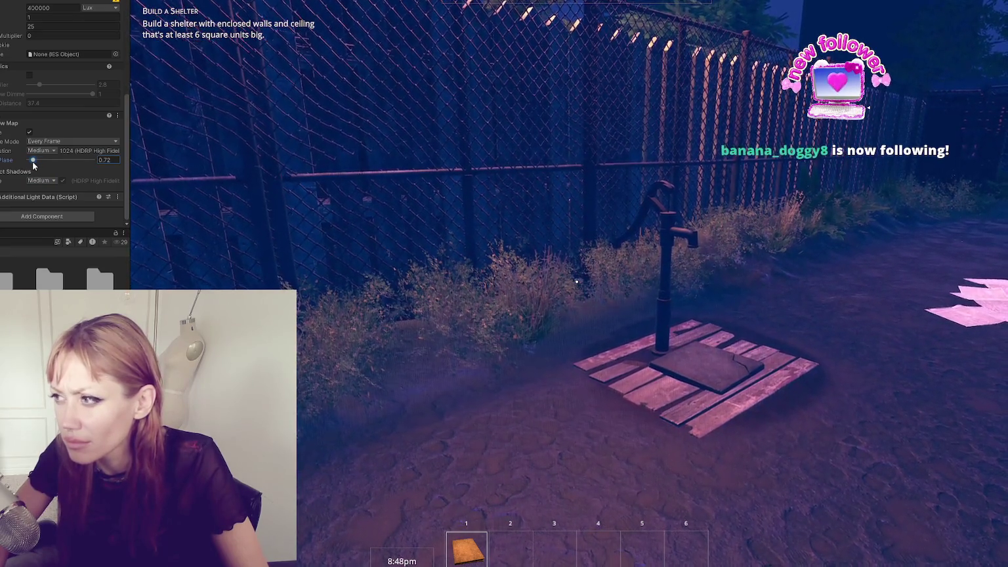
# - Walk around the water pump and leafy plant by the fence, then exit to the Scene view
pyautogui.click(577, 282)
pyautogui.press('s')
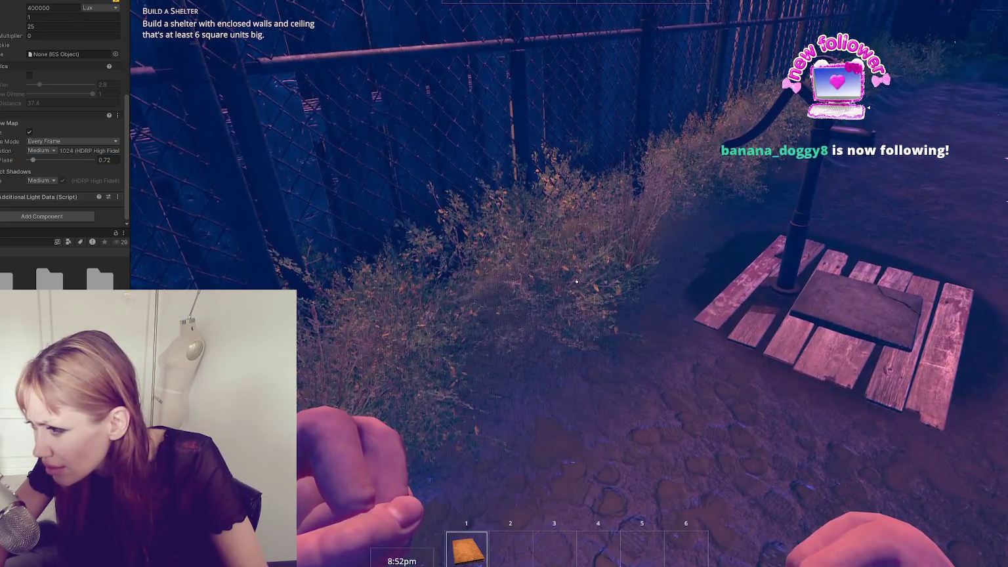
pyautogui.press('w')
pyautogui.press('w')
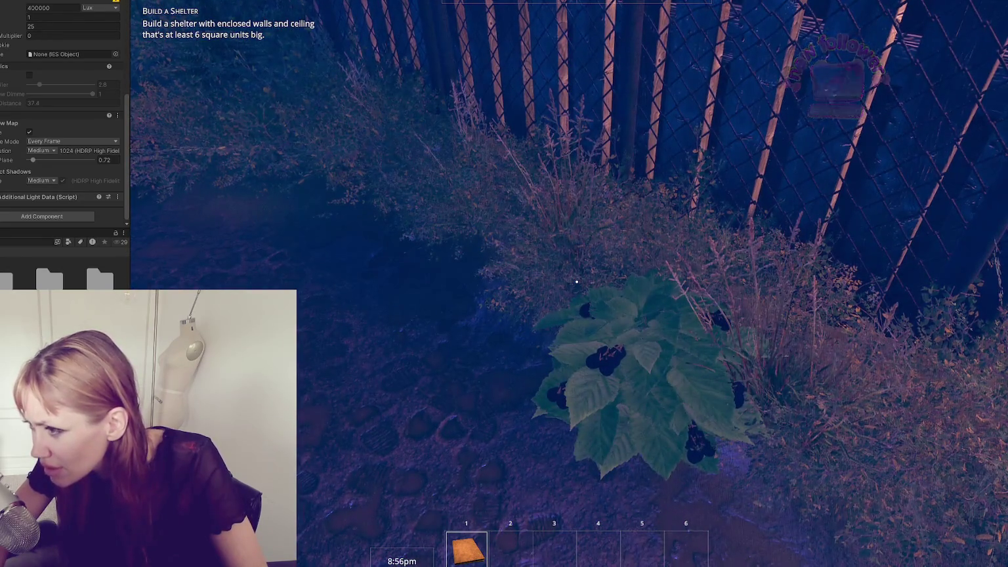
pyautogui.press('w')
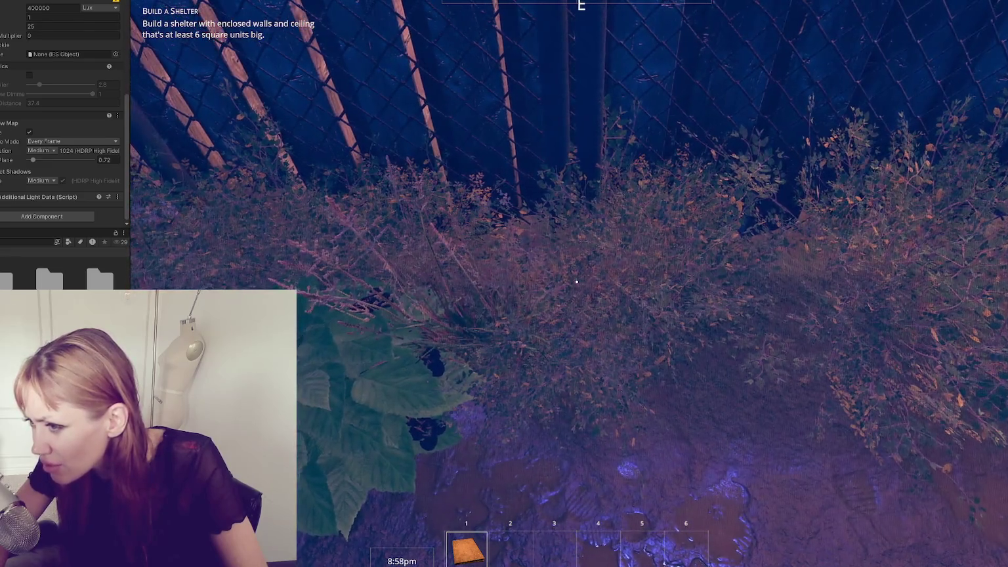
pyautogui.press('s')
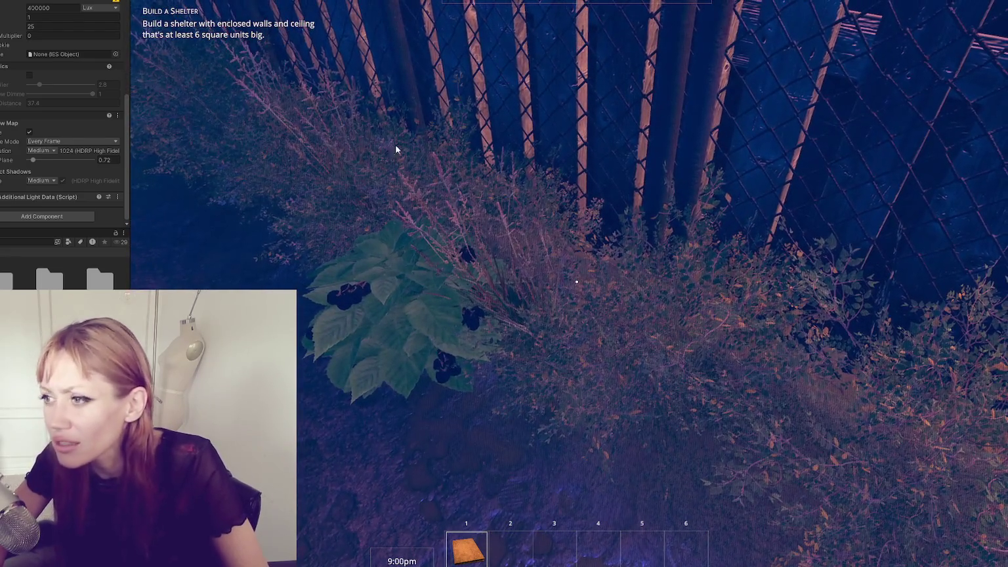
pyautogui.hotkey('ctrl', 'p')
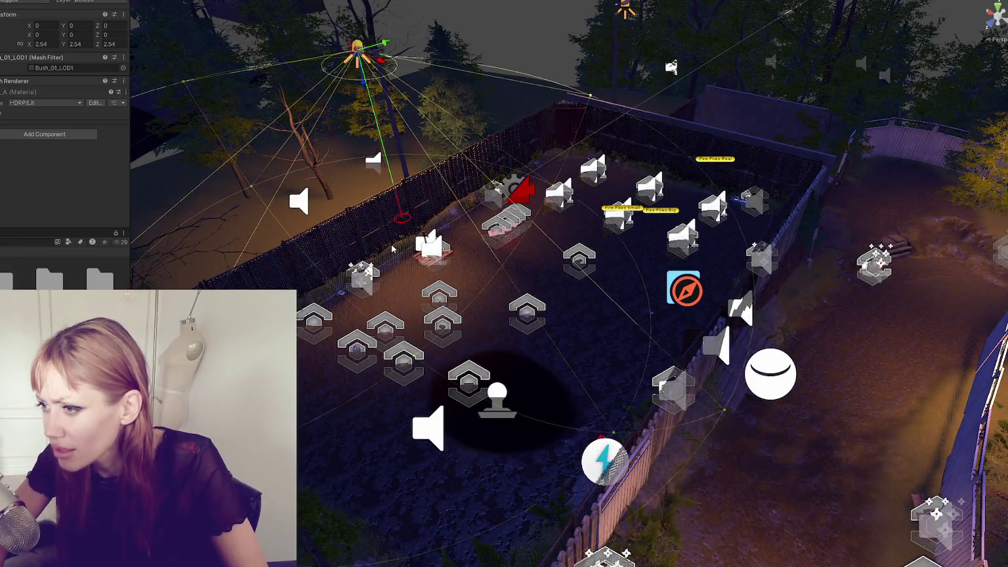
# - Select and frame the bush along the fence, zooming in and out to inspect it
pyautogui.click(392, 249)
pyautogui.press('f')
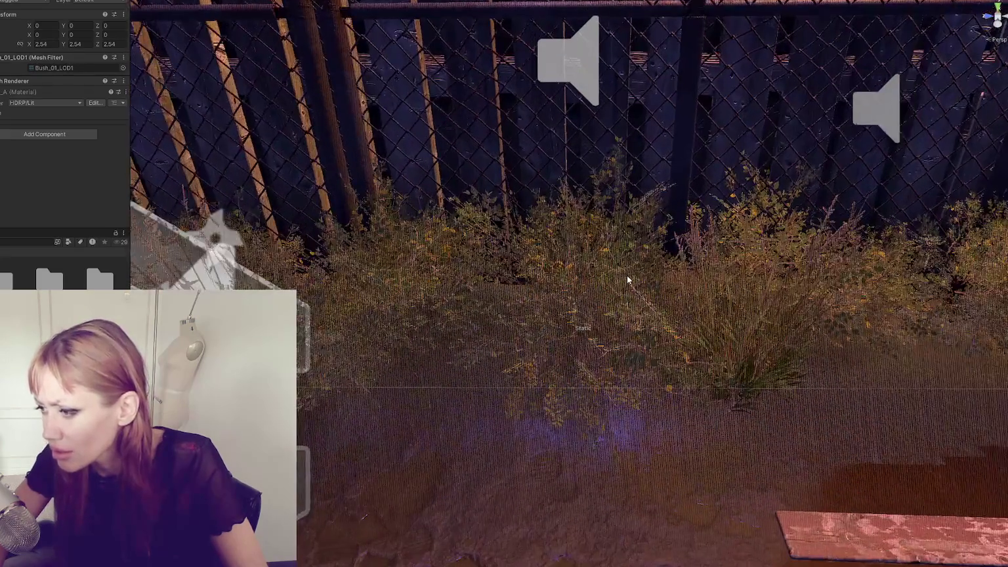
pyautogui.scroll(6, 660, 295)
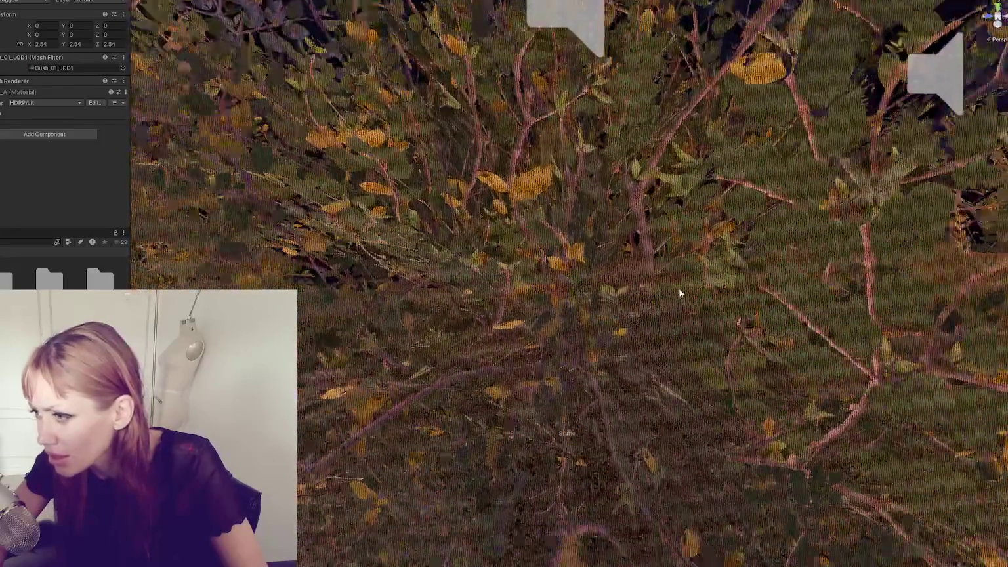
pyautogui.scroll(-8, 665, 289)
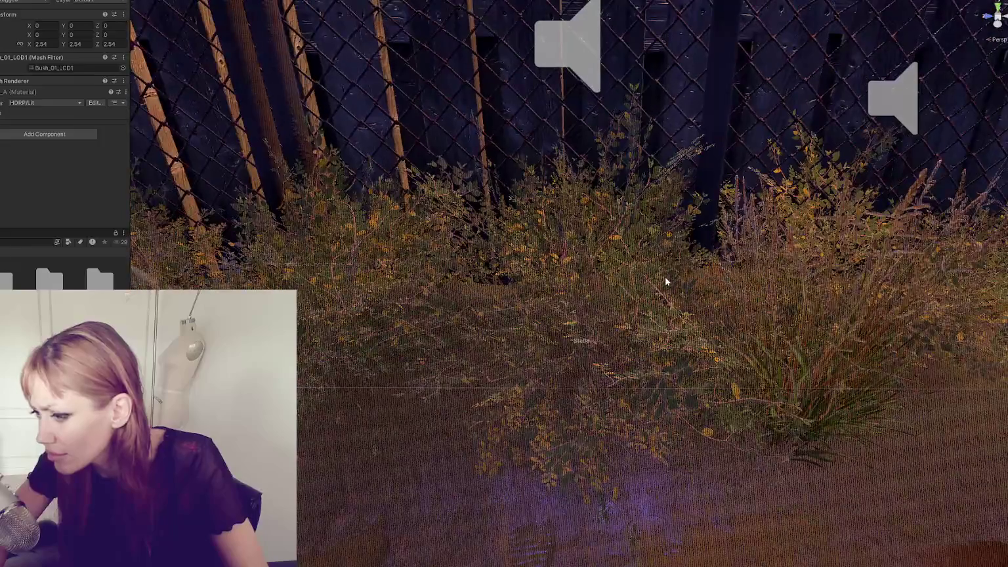
pyautogui.scroll(8, 664, 285)
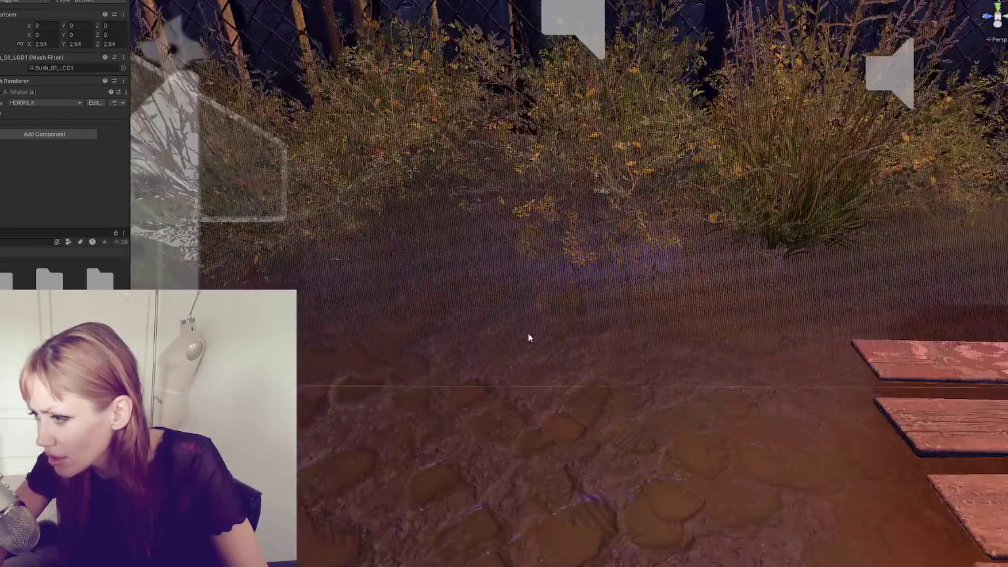
pyautogui.scroll(-6, 526, 331)
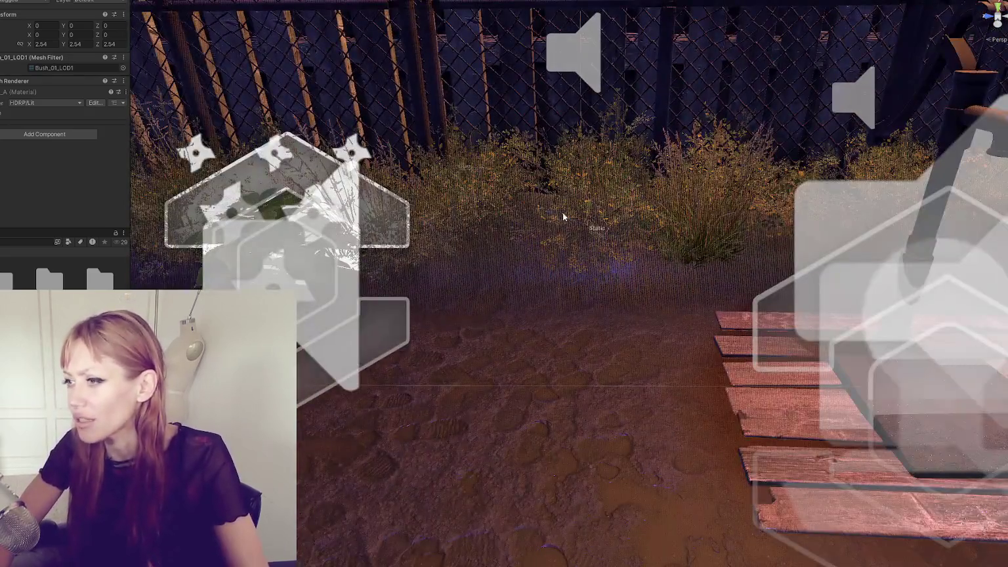
# - Orbit toward the water pump, delete the central bush, then undo before resuming play
pyautogui.moveTo(563, 217); pyautogui.dragTo(533, 267)
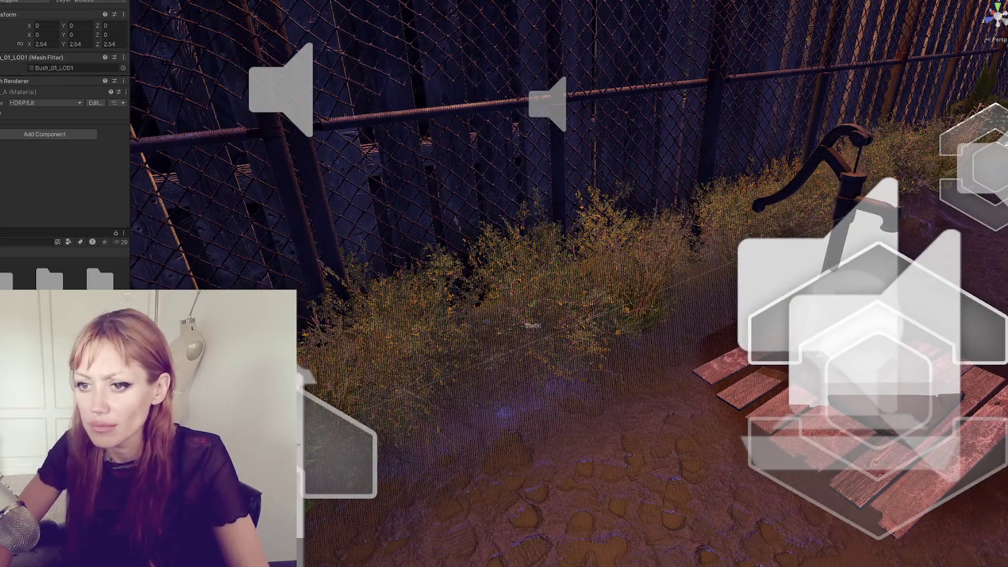
pyautogui.click(532, 296)
pyautogui.press('Delete')
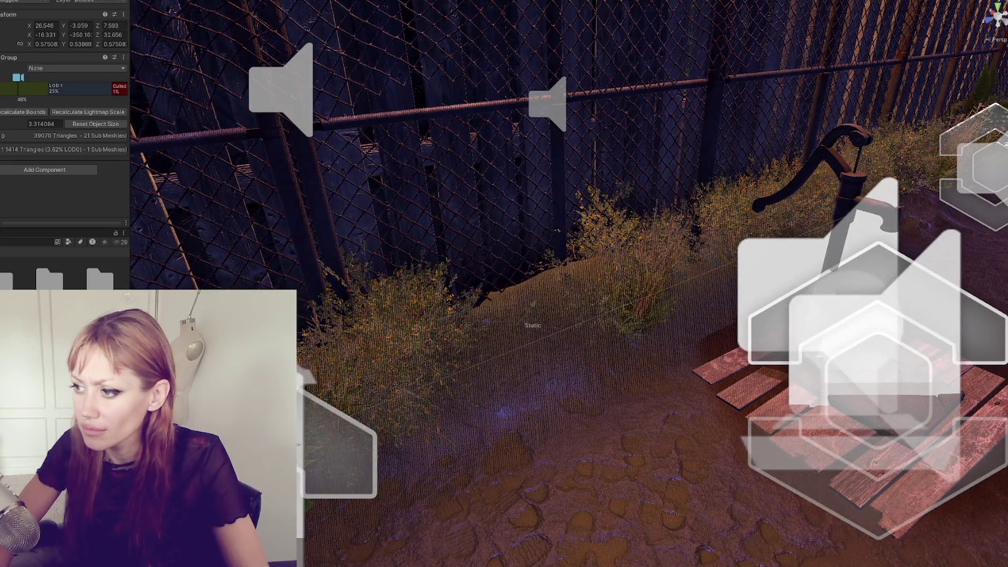
pyautogui.hotkey('ctrl', 'z')
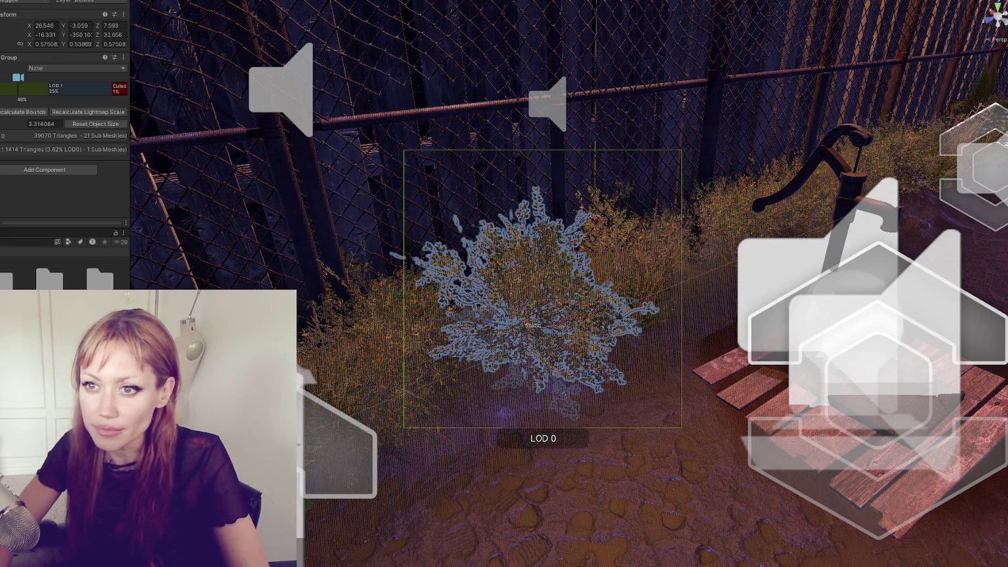
pyautogui.hotkey('ctrl', 'z')
pyautogui.hotkey('ctrl', 'z')
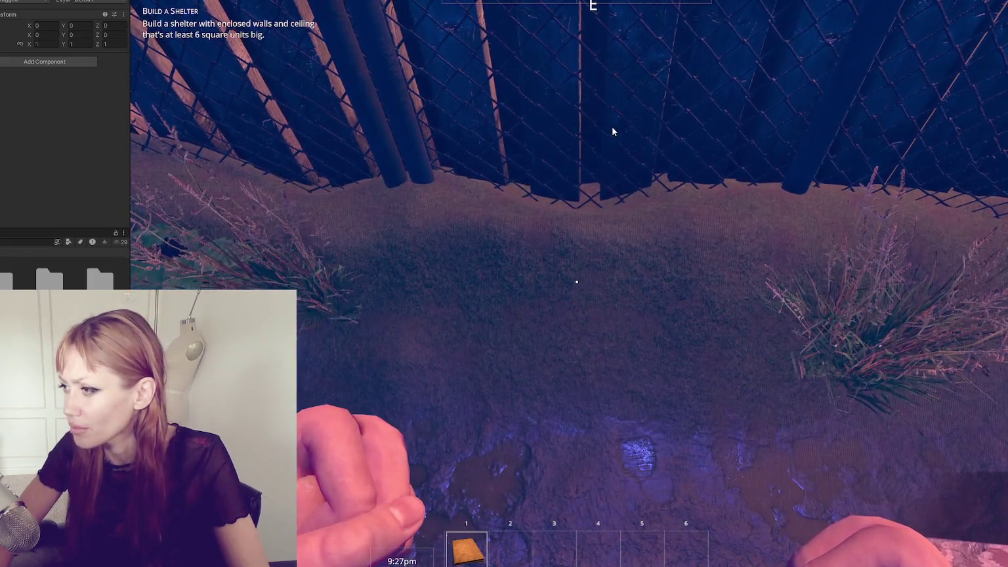
# - Capture the mouse in the Game view and look around the night garden, throwing punches
pyautogui.click(612, 128)
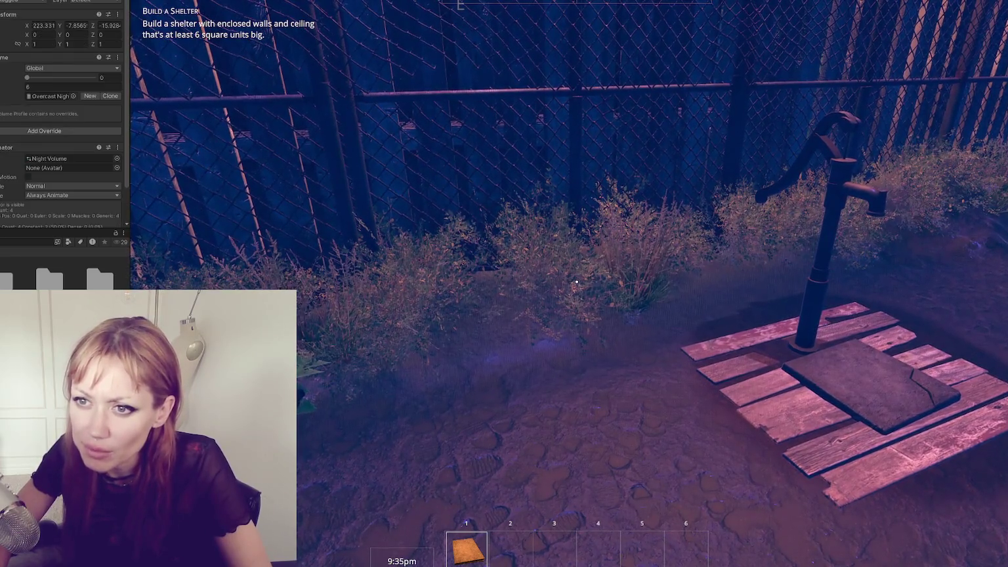
pyautogui.click(576, 282)
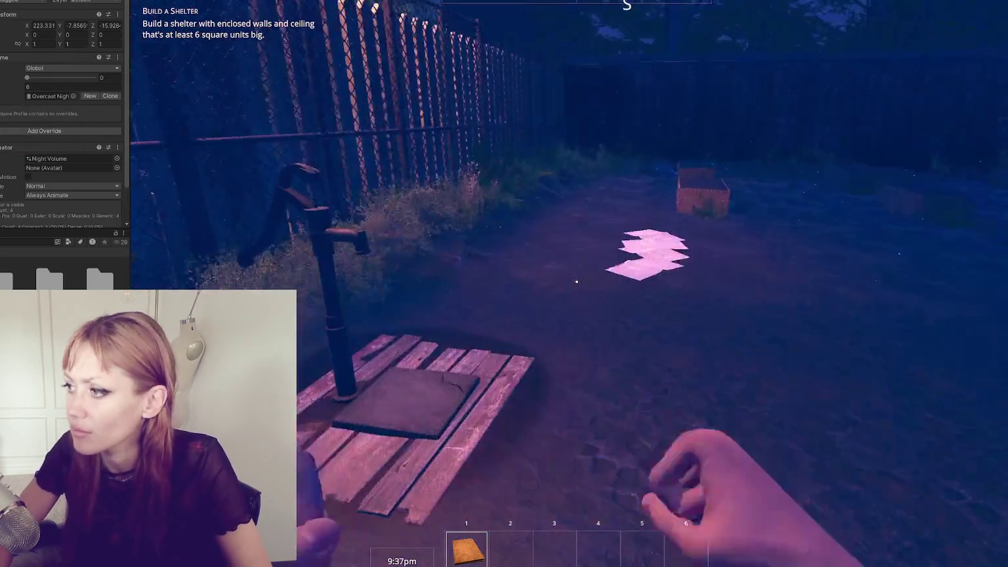
pyautogui.moveTo(563, 288)
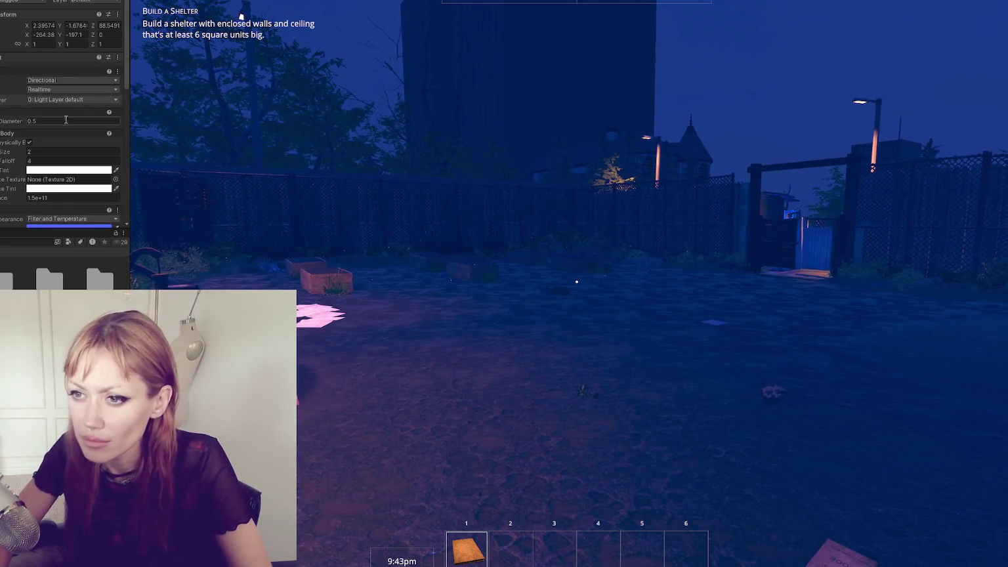
pyautogui.click(577, 281)
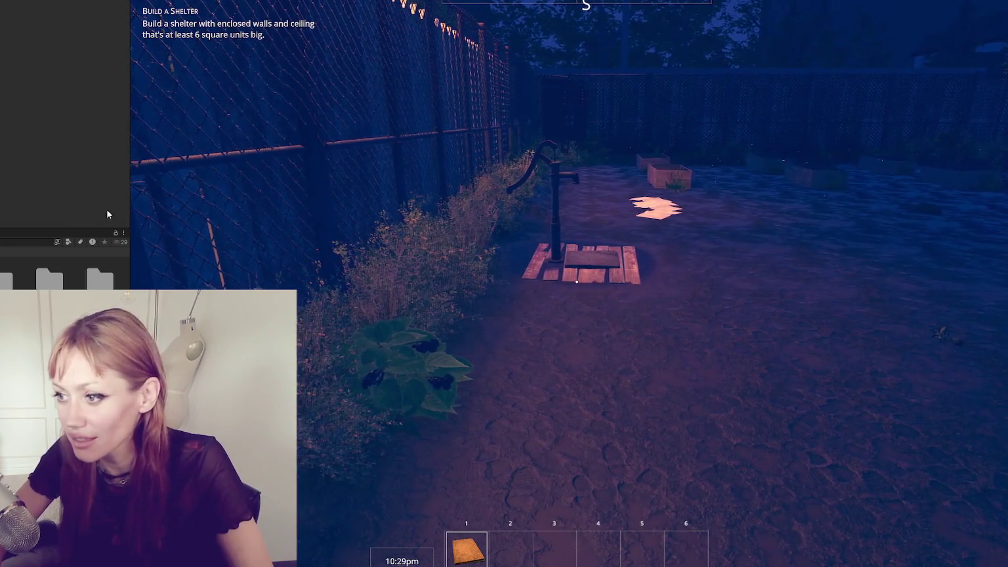
# - Harvest the berry bush, read the stone floors booklet and pick up the scrap metal
pyautogui.press('w')
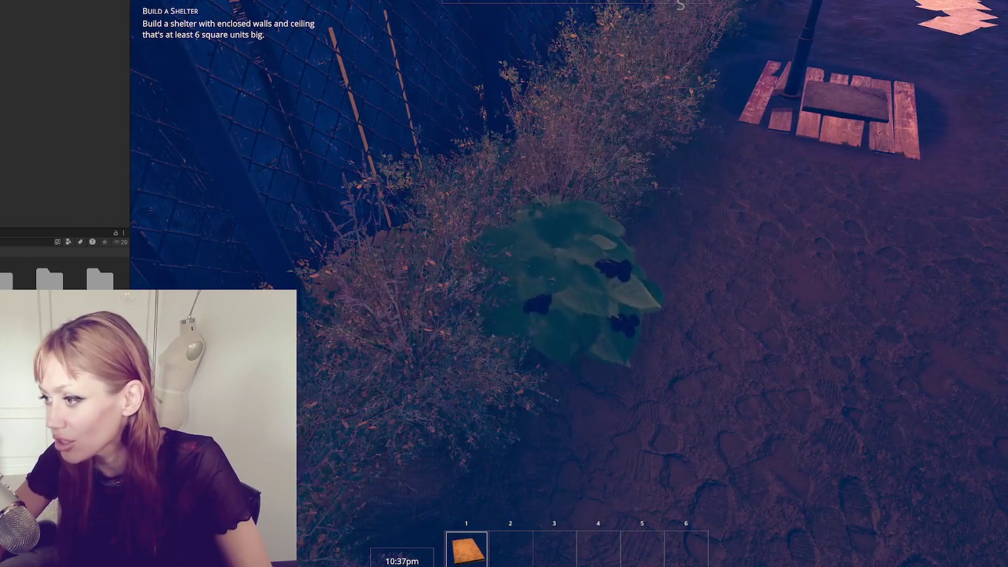
pyautogui.press('e')
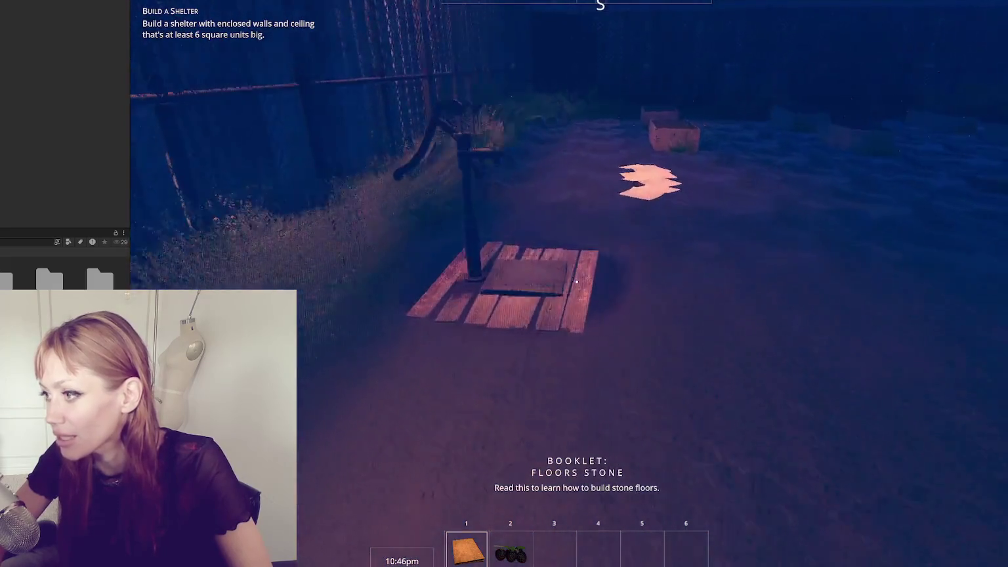
pyautogui.click(576, 282)
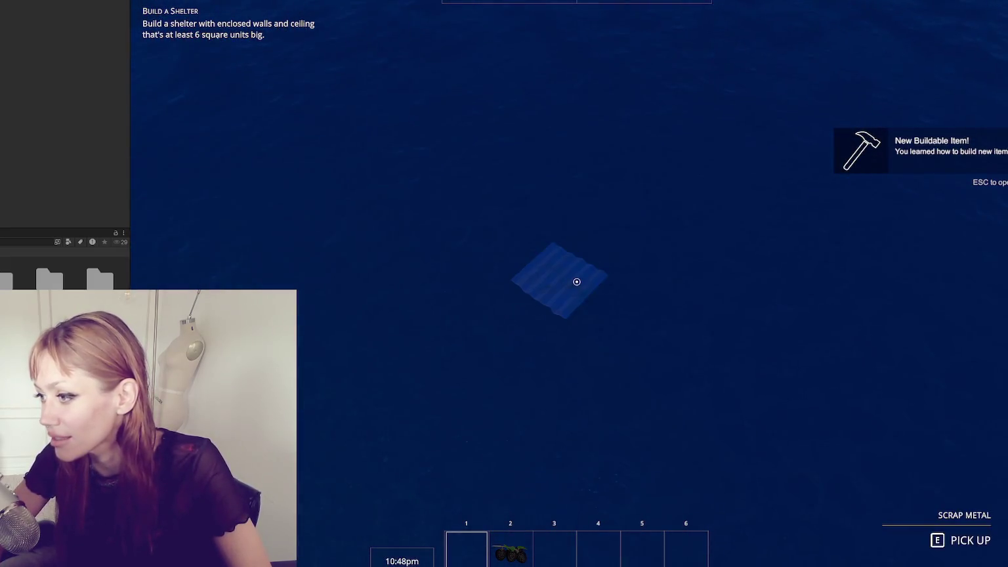
pyautogui.press('e')
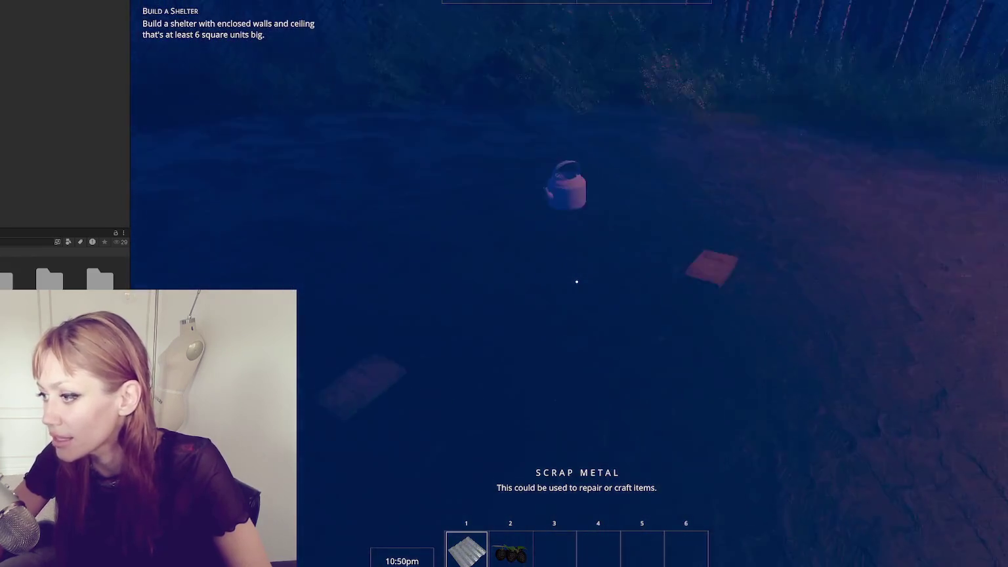
# - Pick up and read the door, walls and Metal Roof booklets
pyautogui.press('e')
pyautogui.scroll(-3, 576, 282)
pyautogui.scroll(1, 576, 282)
pyautogui.click(576, 281)
pyautogui.press('e')
pyautogui.click(576, 282)
pyautogui.press('e')
pyautogui.click(576, 282)
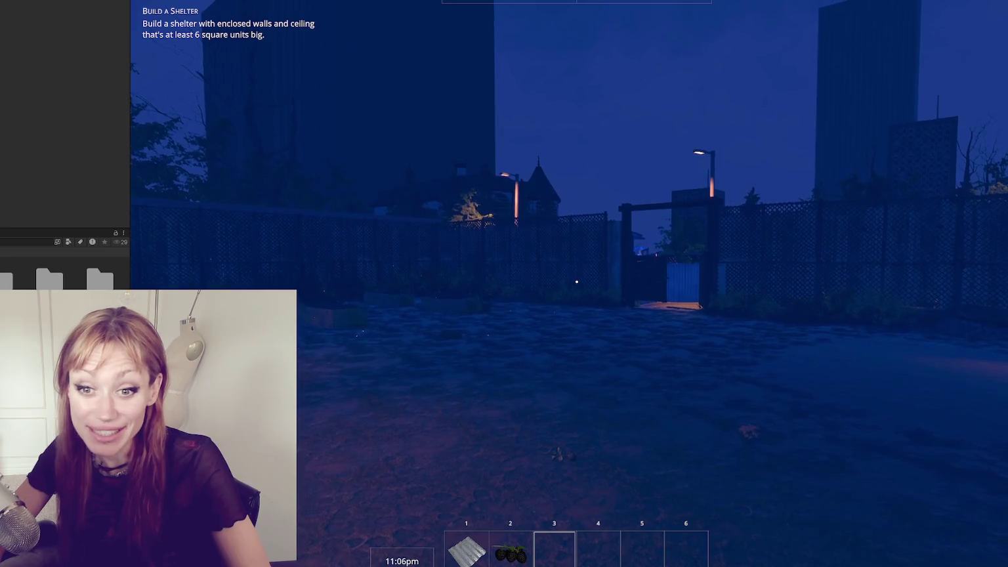
# - Take out and stow the watering can, then walk to the fence plant and pick wildberries
pyautogui.press('e')
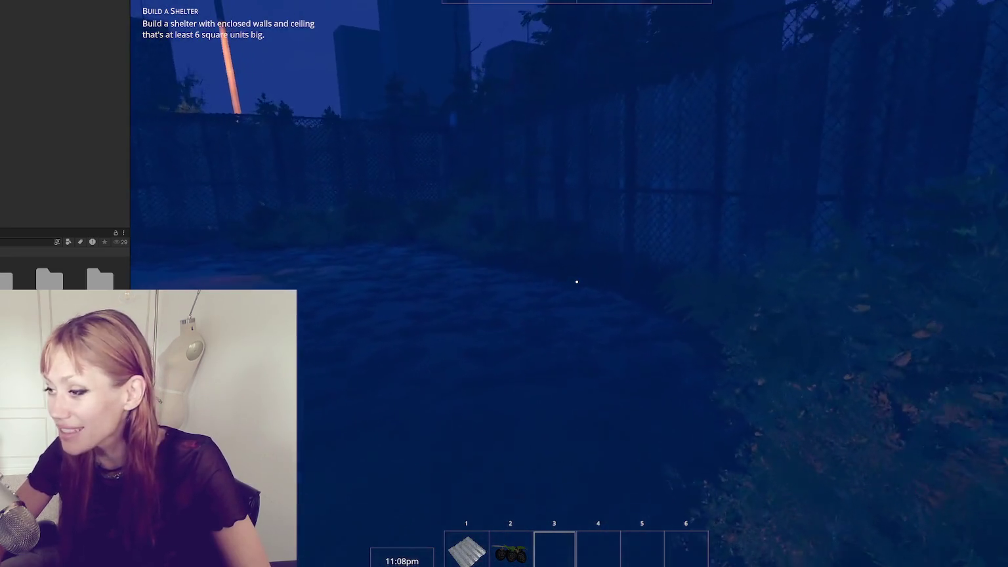
pyautogui.press('e')
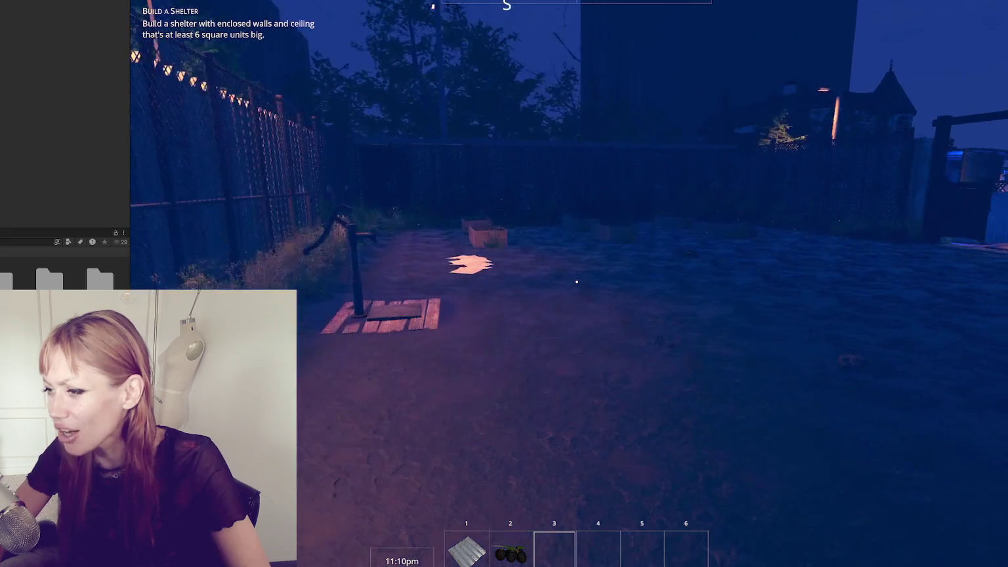
pyautogui.press('w')
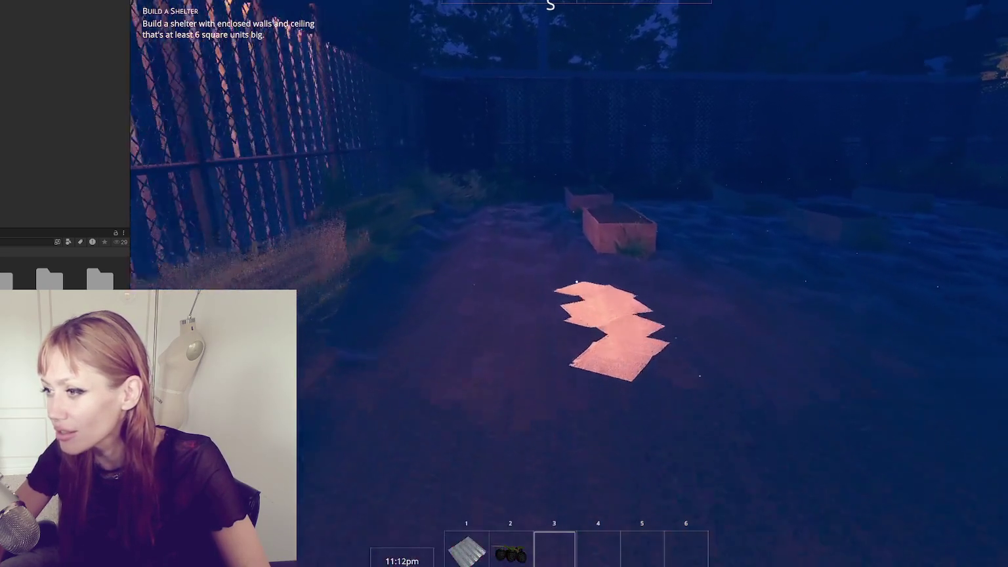
pyautogui.press('w')
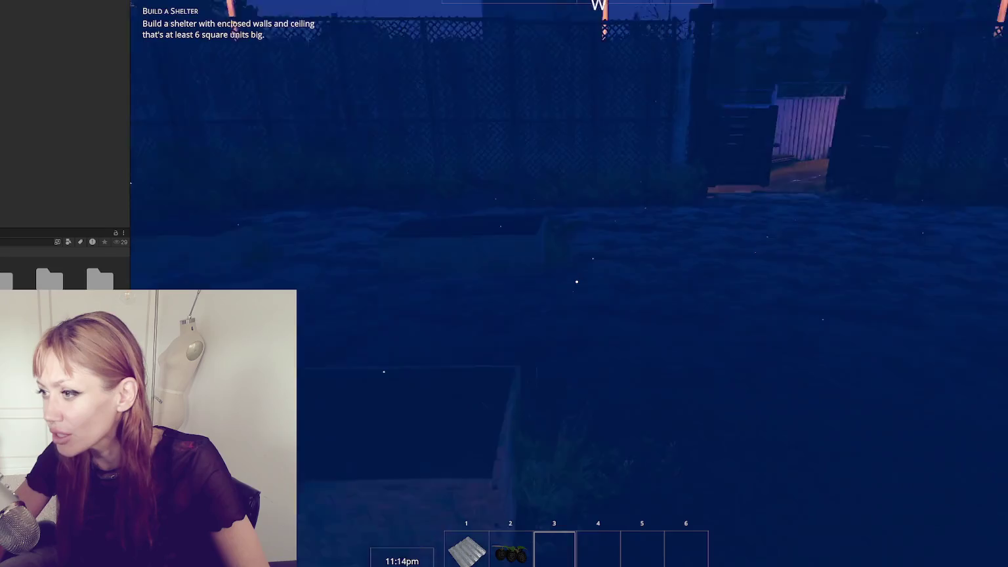
pyautogui.press('w')
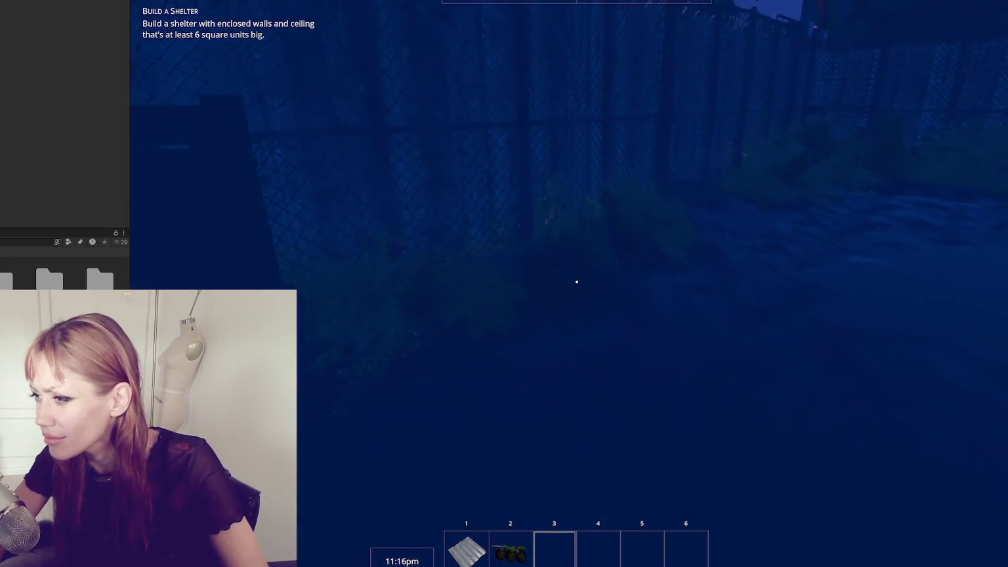
pyautogui.press('w')
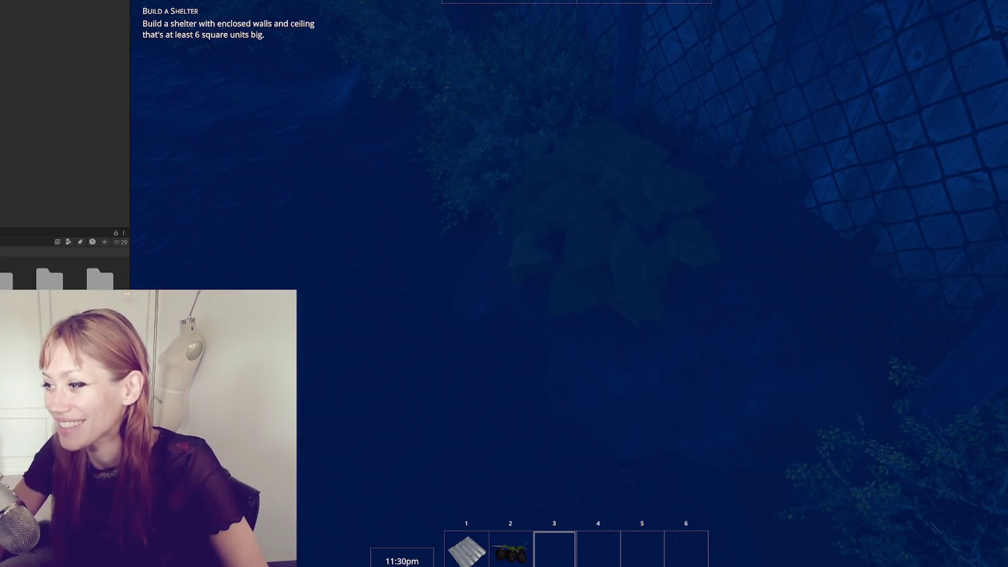
pyautogui.press('e')
# - Walk along the fence bushes and back across the yard toward the pump and streetlight
pyautogui.press('w')
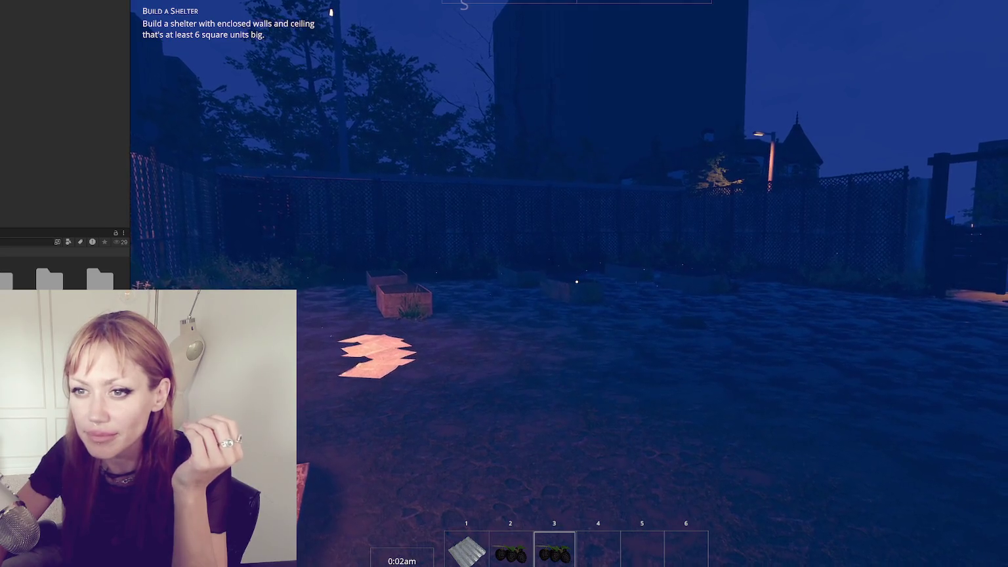
pyautogui.press('w')
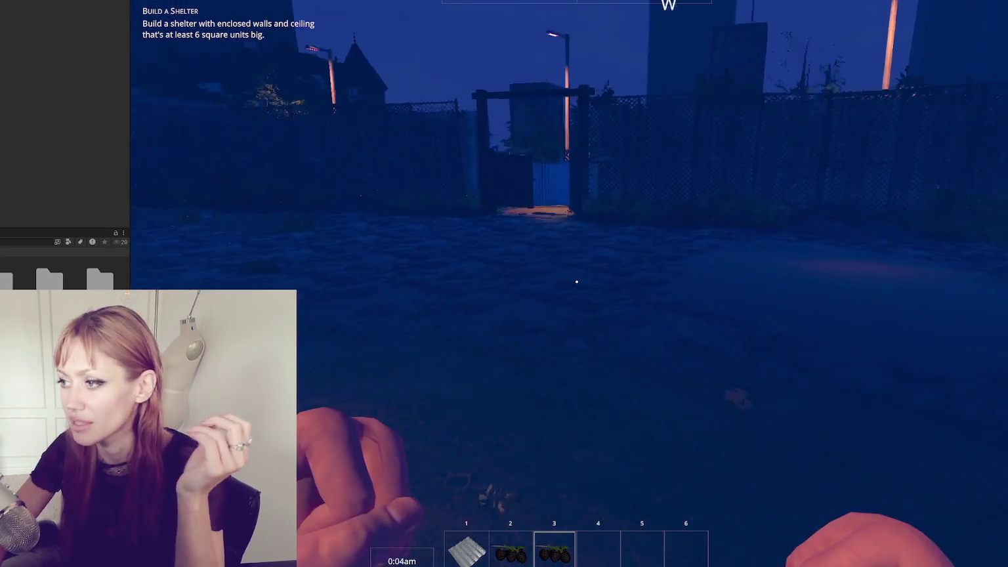
pyautogui.press('w')
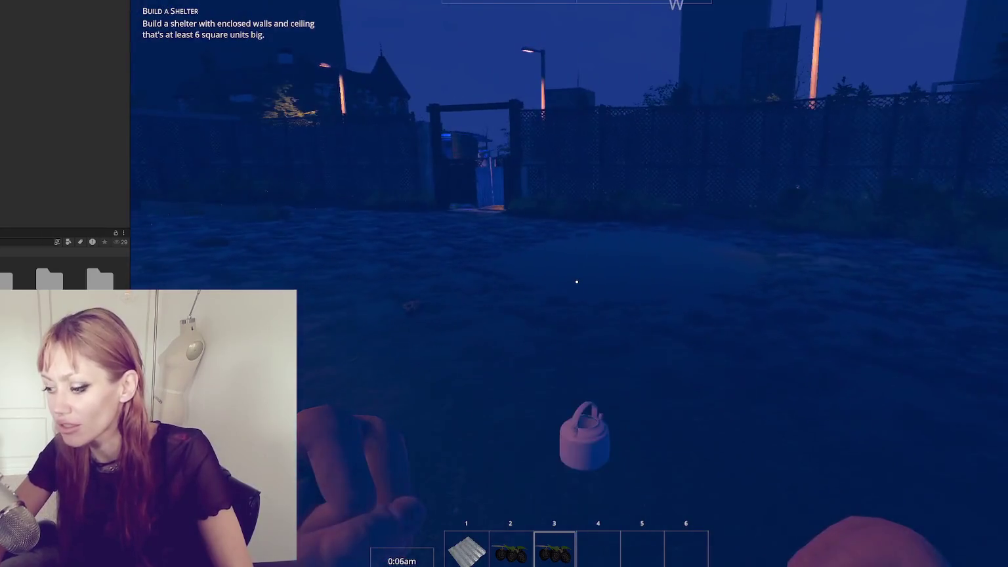
pyautogui.press('w')
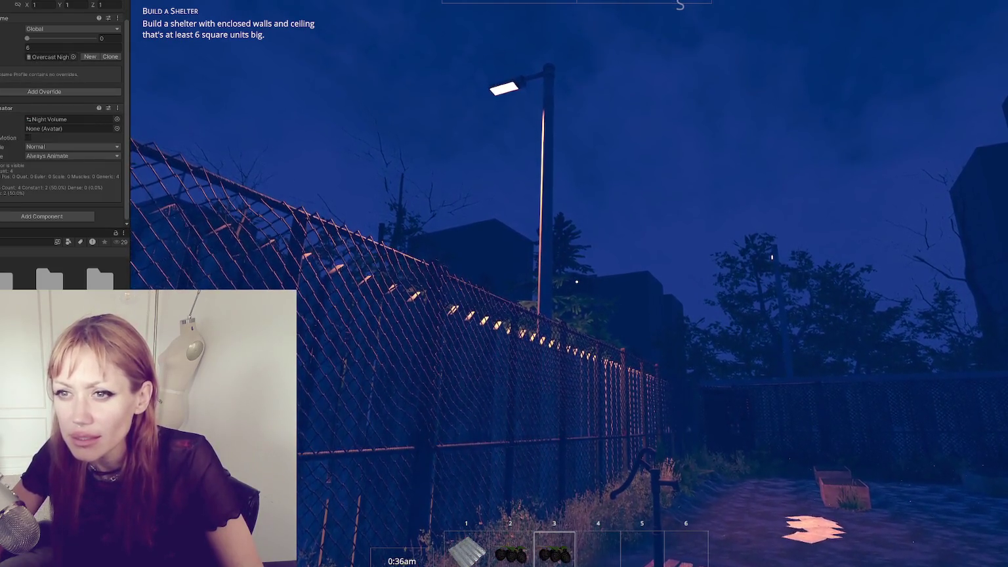
# - Collapse the Exposure, environment and Lift Gamma Gain overrides, and drag the volume weight to 0
pyautogui.click(6, 72)
pyautogui.click(4, 93)
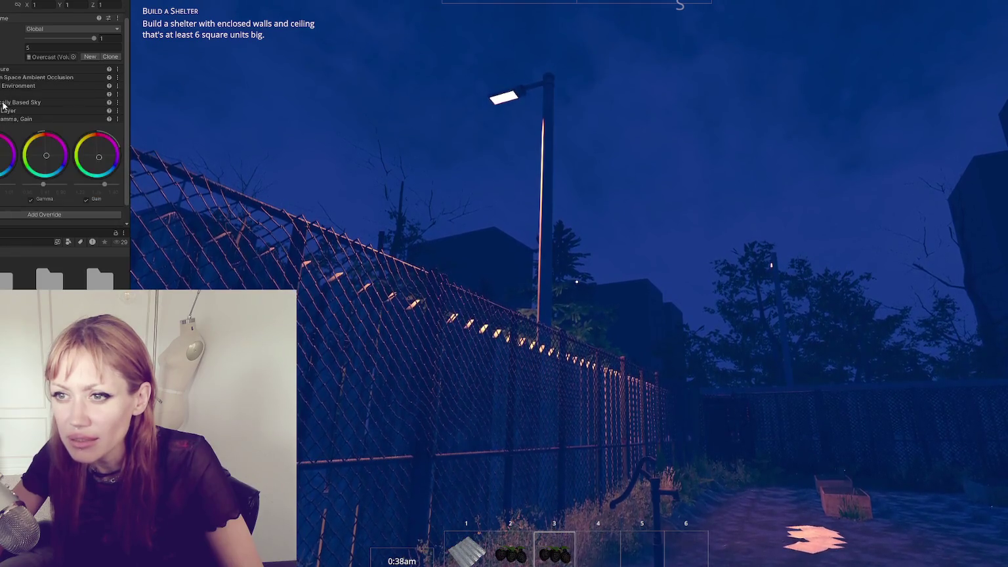
pyautogui.click(4, 120)
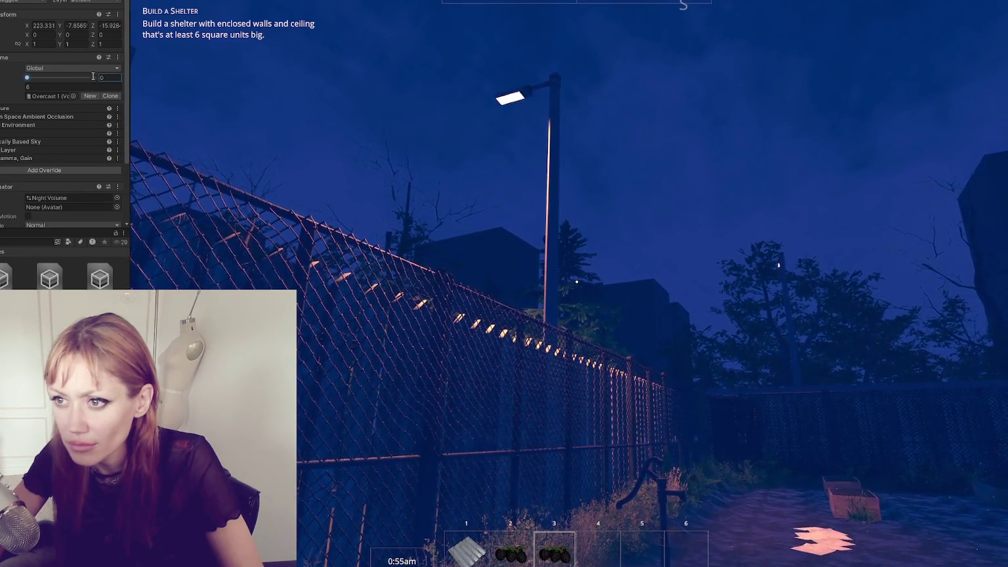
pyautogui.moveTo(89, 80); pyautogui.dragTo(104, 78)
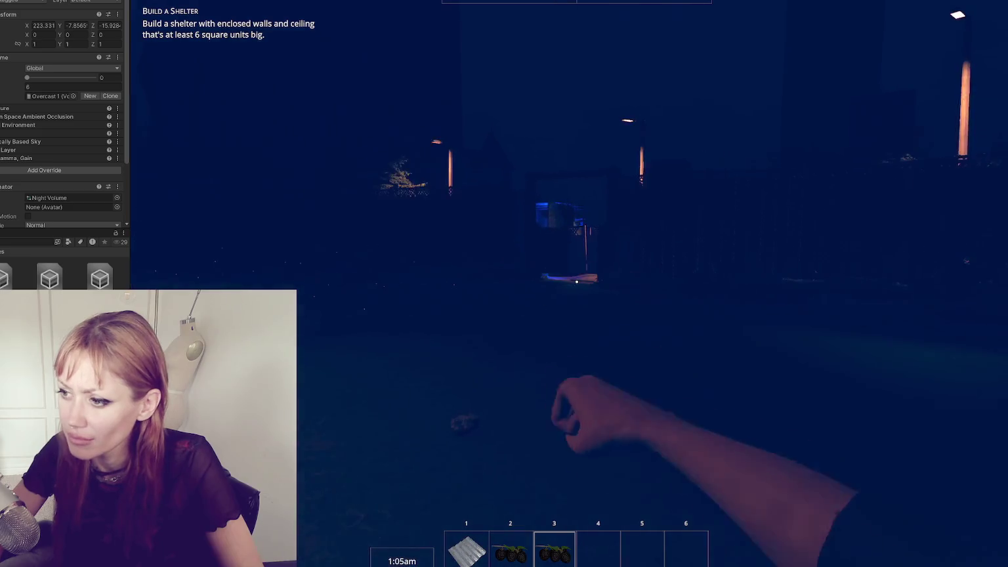
# - Pause the game, exit Play mode, and frame the Scene view on the fence and buildings
pyautogui.press('Escape')
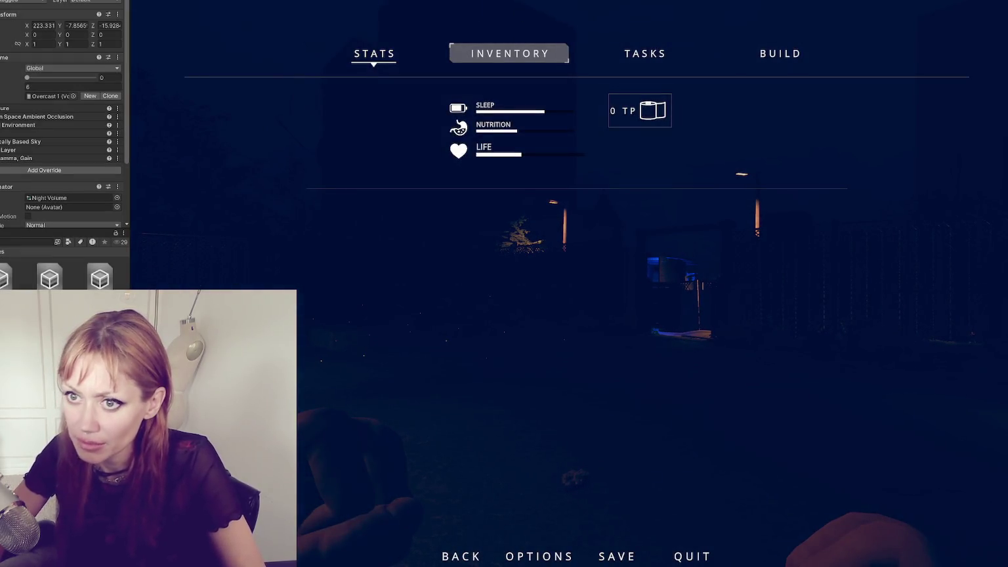
pyautogui.hotkey('ctrl', 'p')
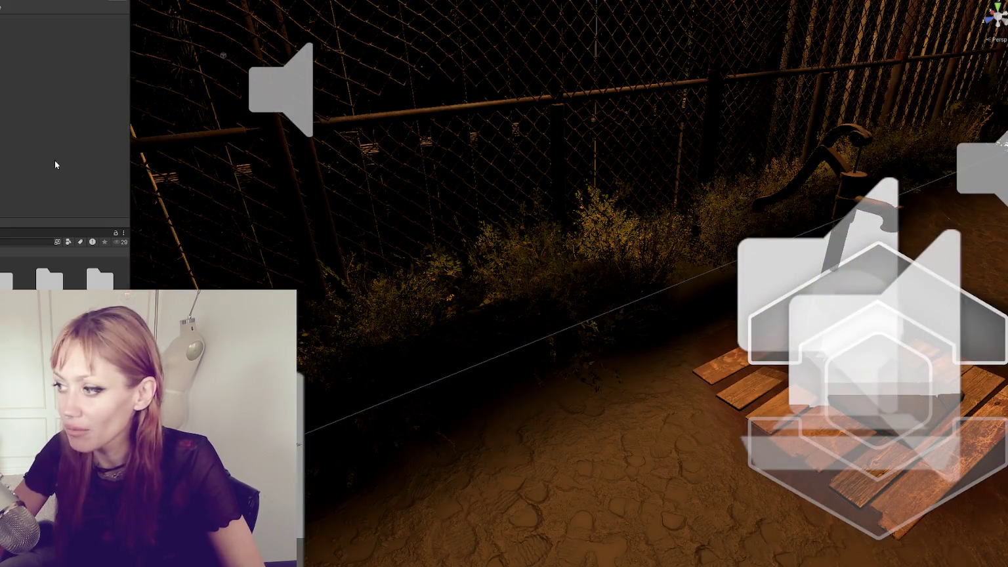
pyautogui.scroll(-3, 370, 180)
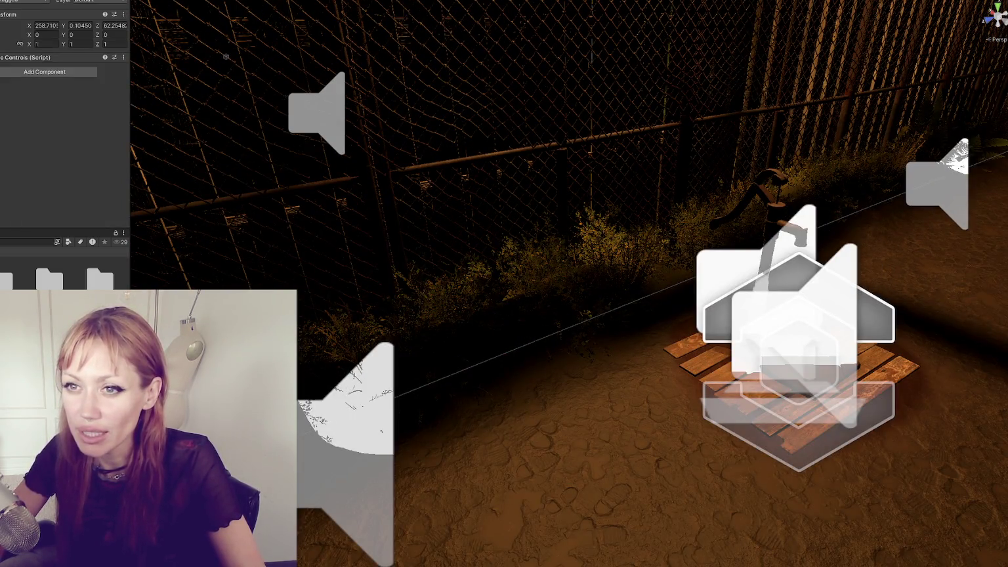
pyautogui.scroll(-1, 65, 46)
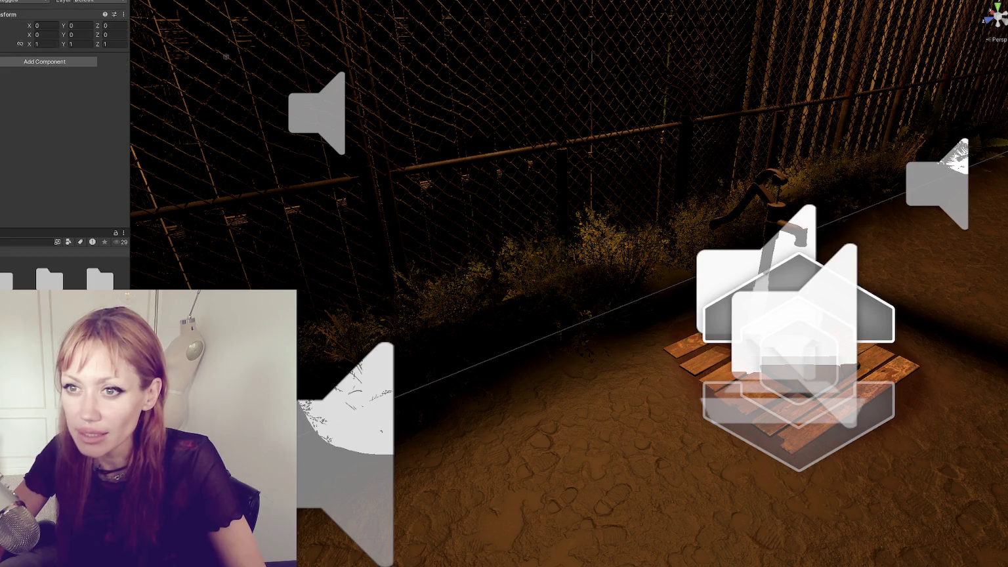
pyautogui.press('f')
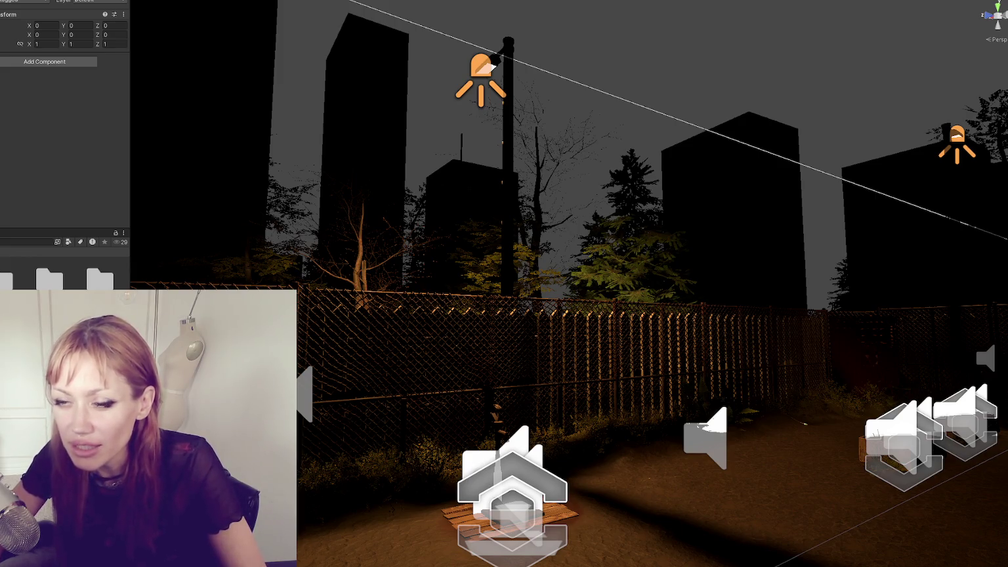
pyautogui.click(481, 72)
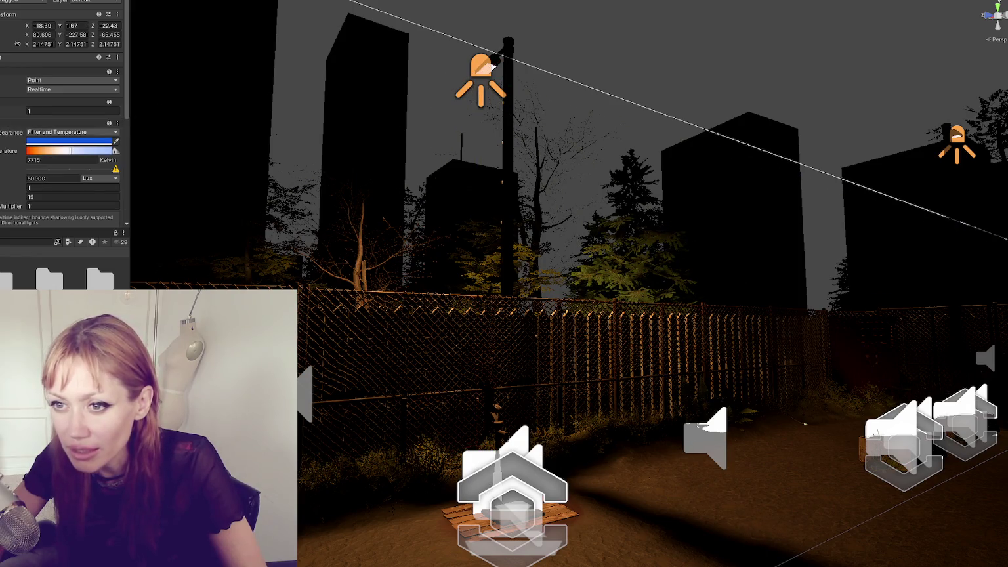
pyautogui.click(492, 65)
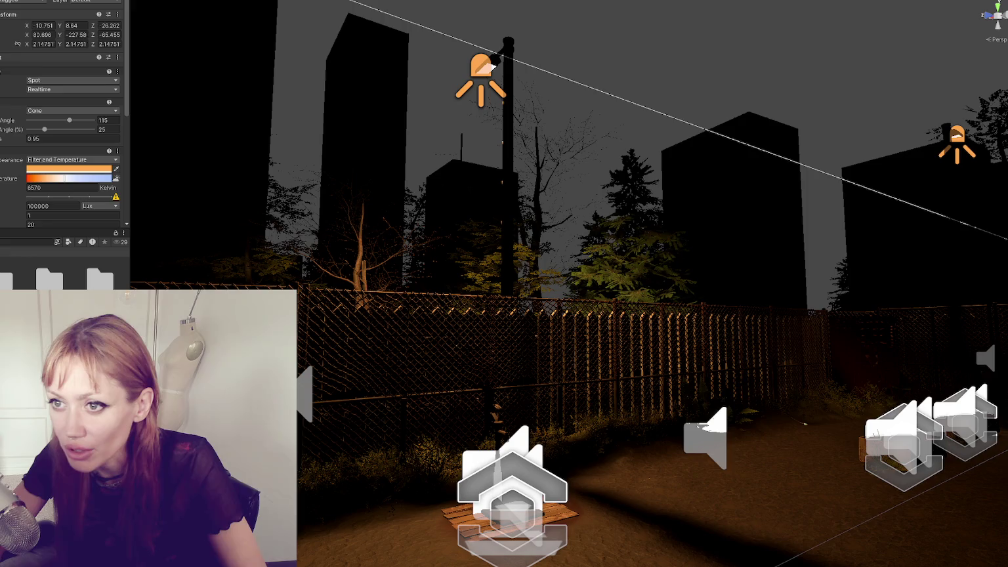
pyautogui.press('Down')
pyautogui.press('Down')
pyautogui.press('Down')
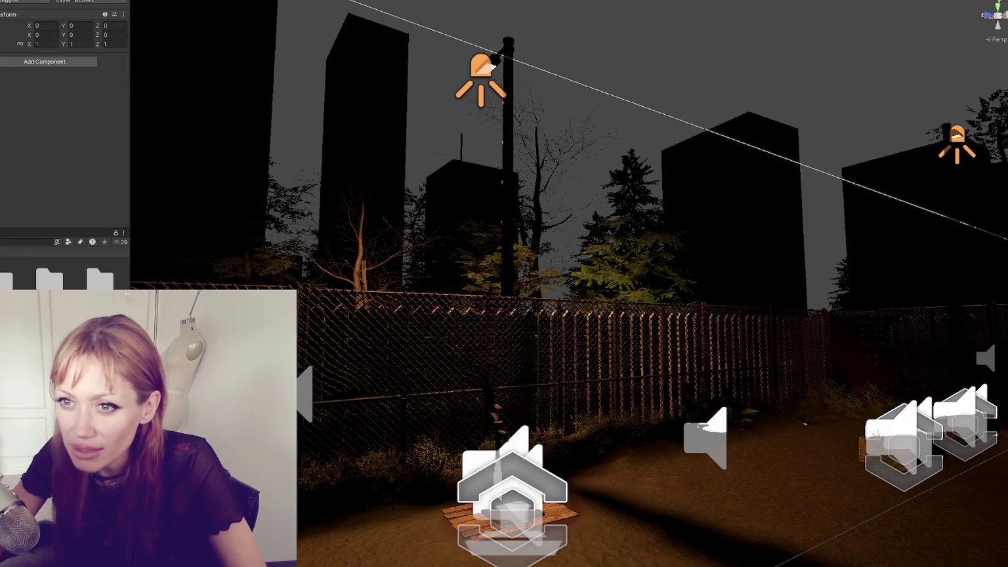
pyautogui.press('Down')
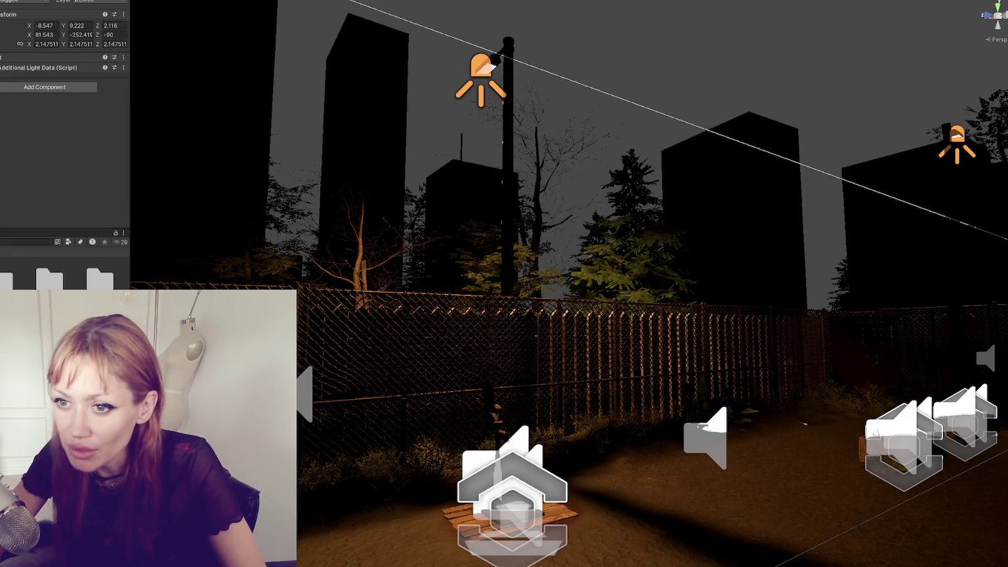
pyautogui.press('Down')
pyautogui.press('Down')
pyautogui.press('Down')
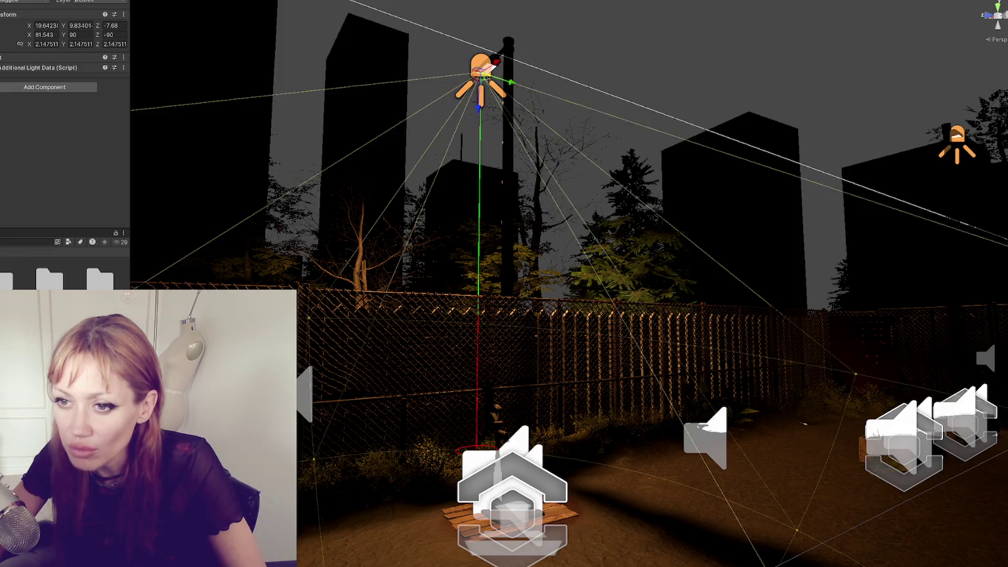
pyautogui.press('Down')
pyautogui.press('Down')
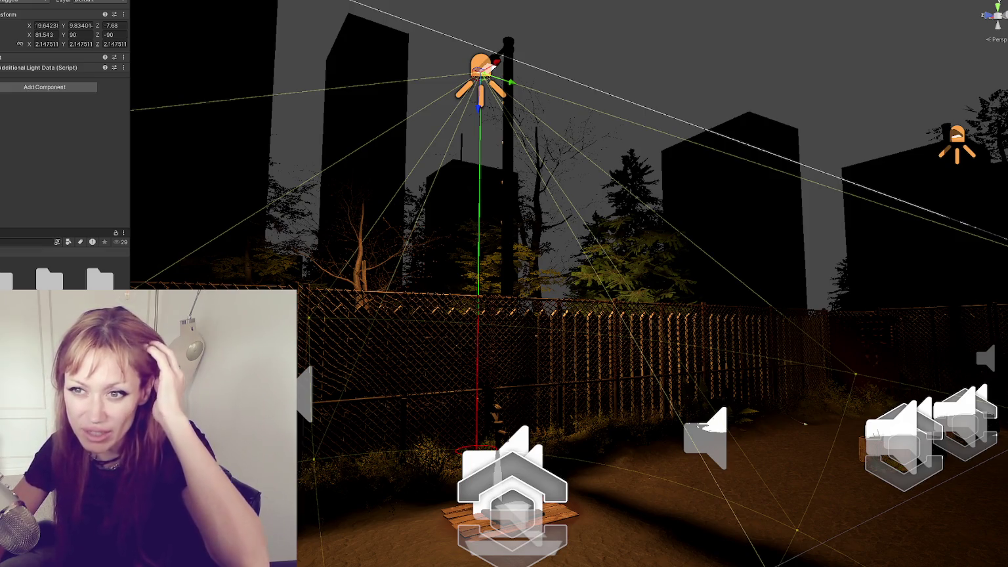
pyautogui.press('Down')
pyautogui.press('Down')
pyautogui.press('Down')
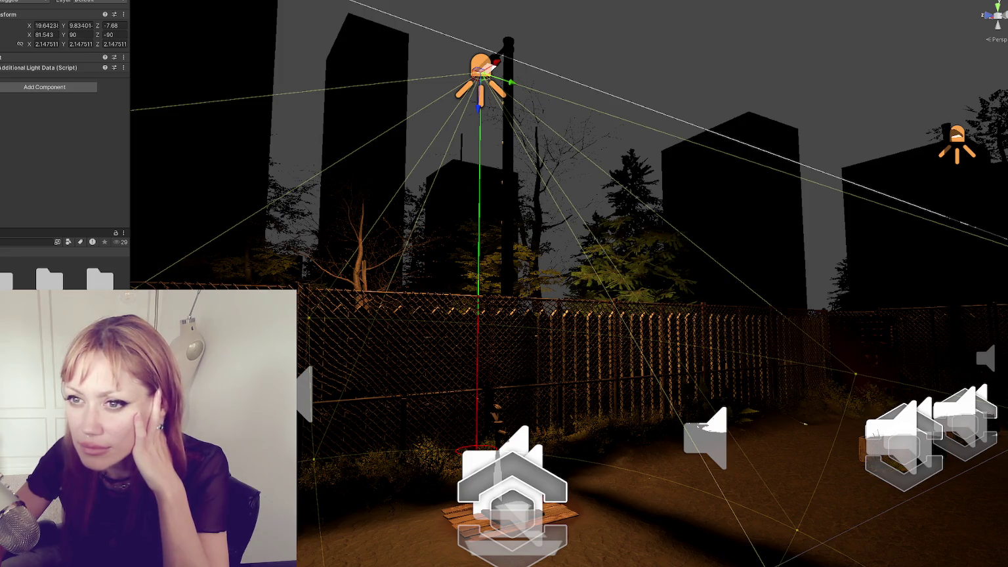
pyautogui.press('Down')
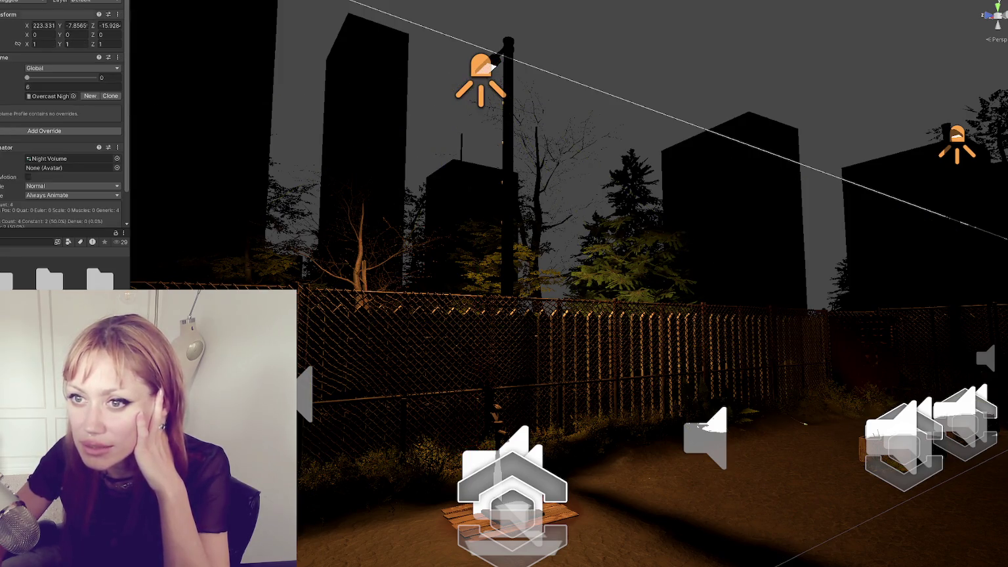
# - Select the Overcast Night.asset profile in the Project window and delete it, confirming the prompt
pyautogui.press('Down')
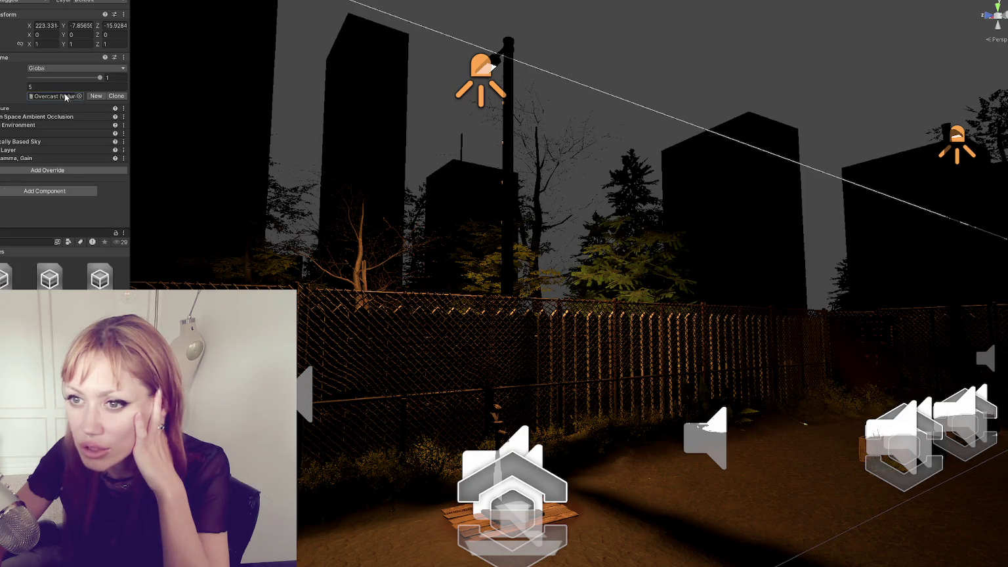
pyautogui.press('Up')
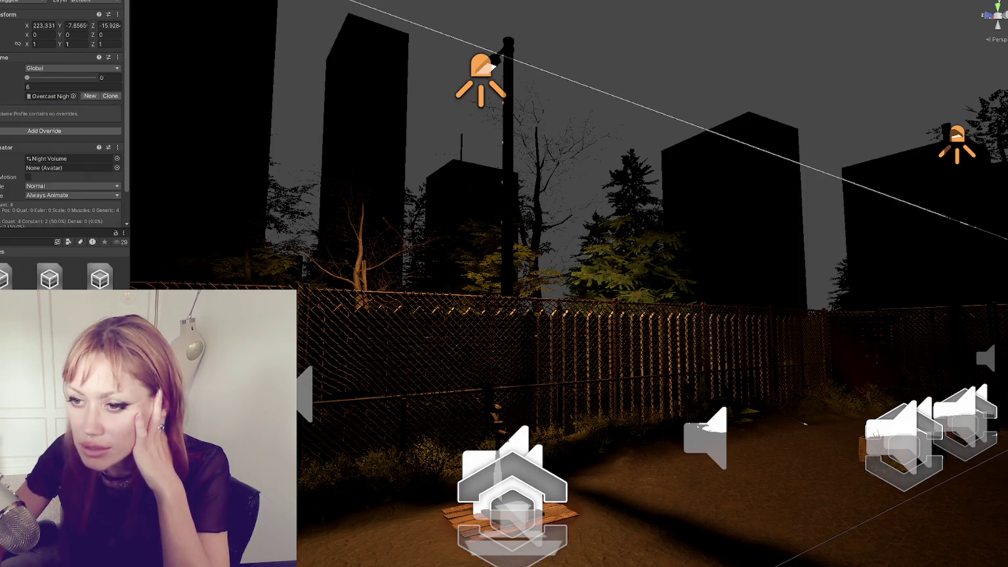
pyautogui.press('Down')
pyautogui.press('Down')
pyautogui.press('Down')
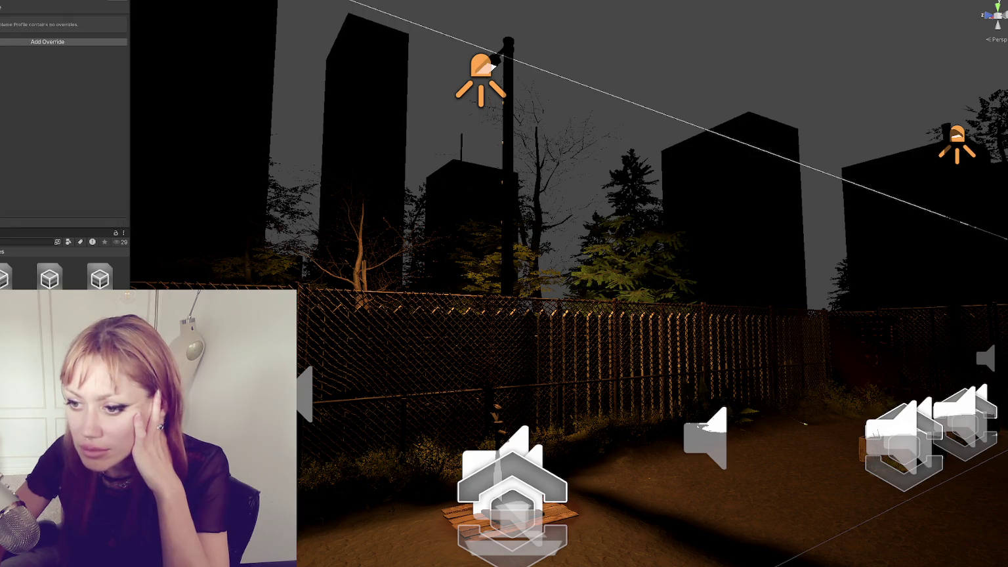
pyautogui.rightClick(48, 50)
pyautogui.press('Escape')
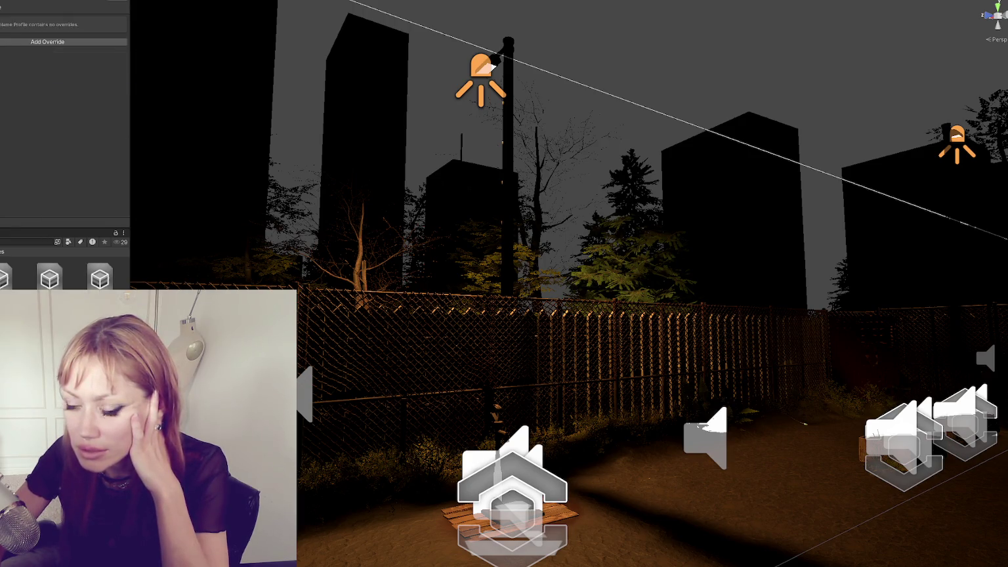
pyautogui.press('Delete')
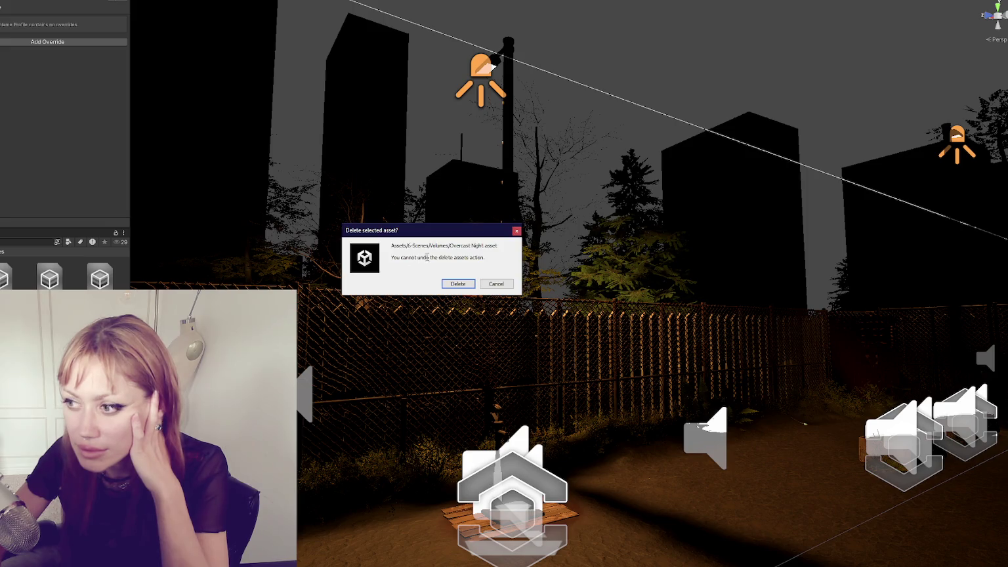
pyautogui.press('Return')
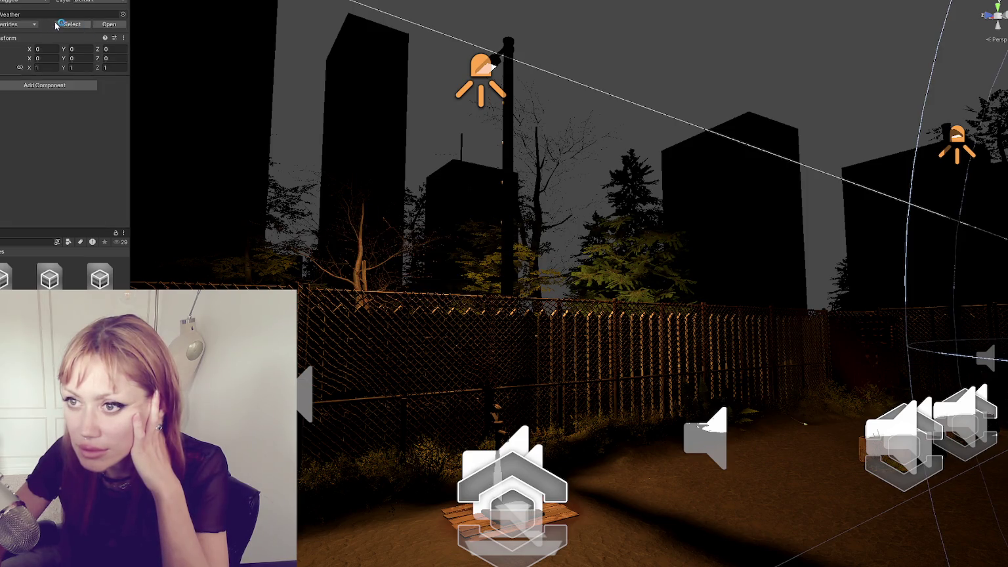
# - Review the Weather prefab's overrides and tag list without changing anything
pyautogui.click(33, 24)
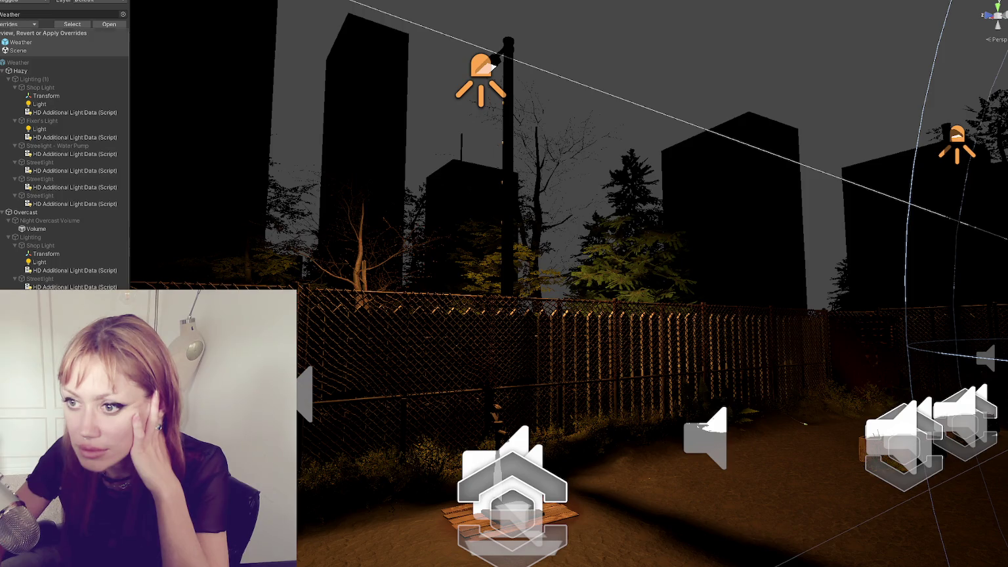
pyautogui.press('Escape')
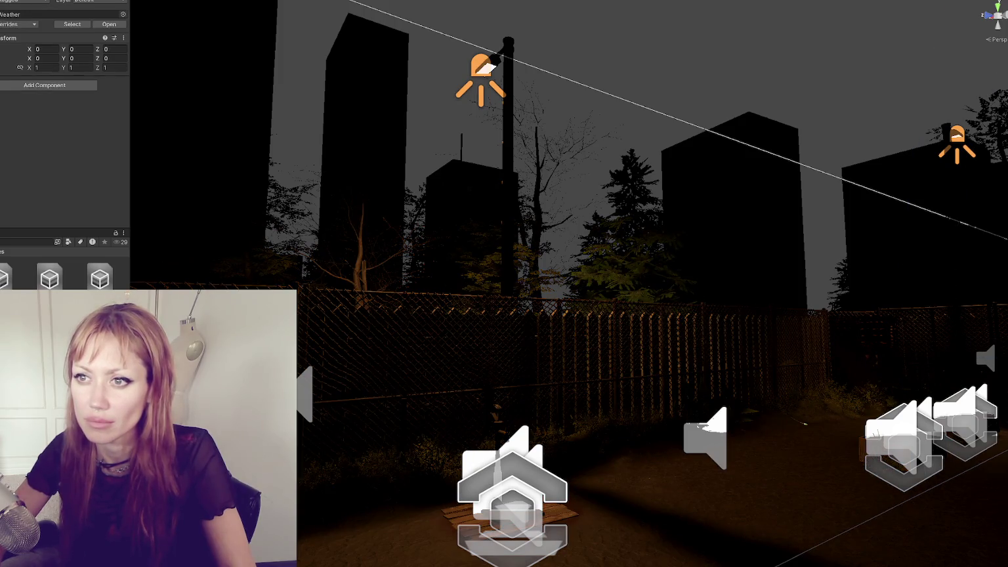
pyautogui.click(20, 1)
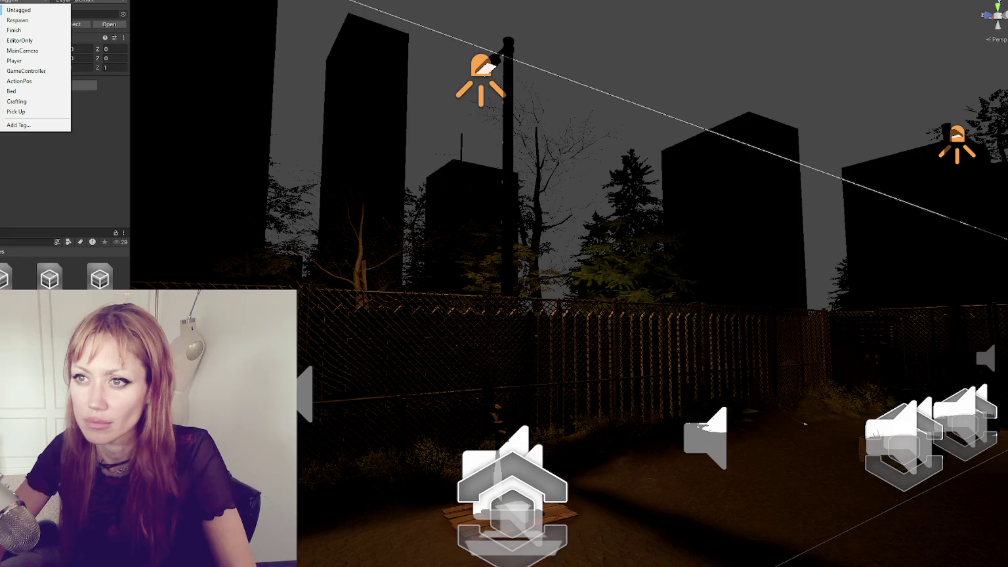
pyautogui.press('Escape')
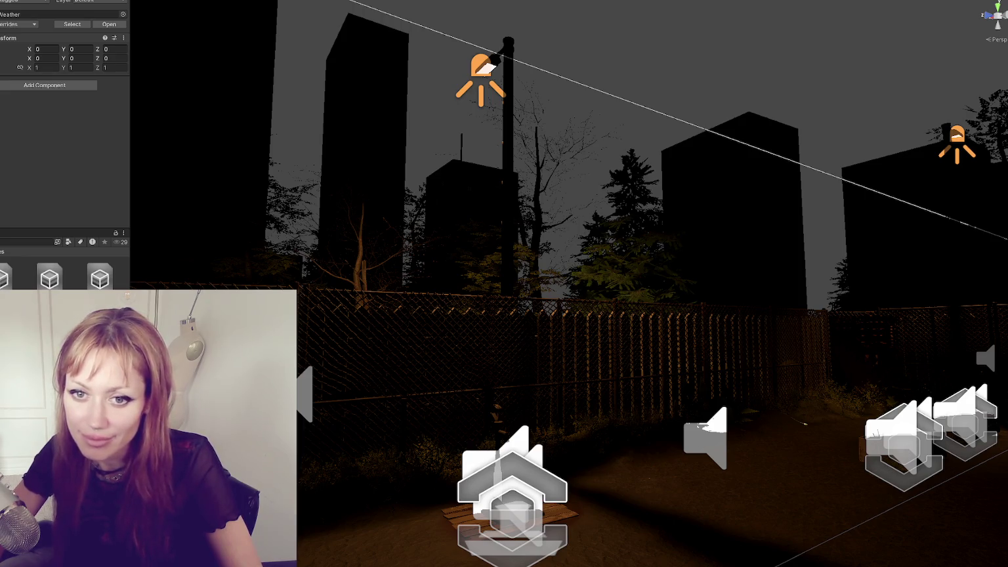
# - Select the Night Volume using the Hazy Night profile and expand its Fog override
pyautogui.scroll(-1, 64, 99)
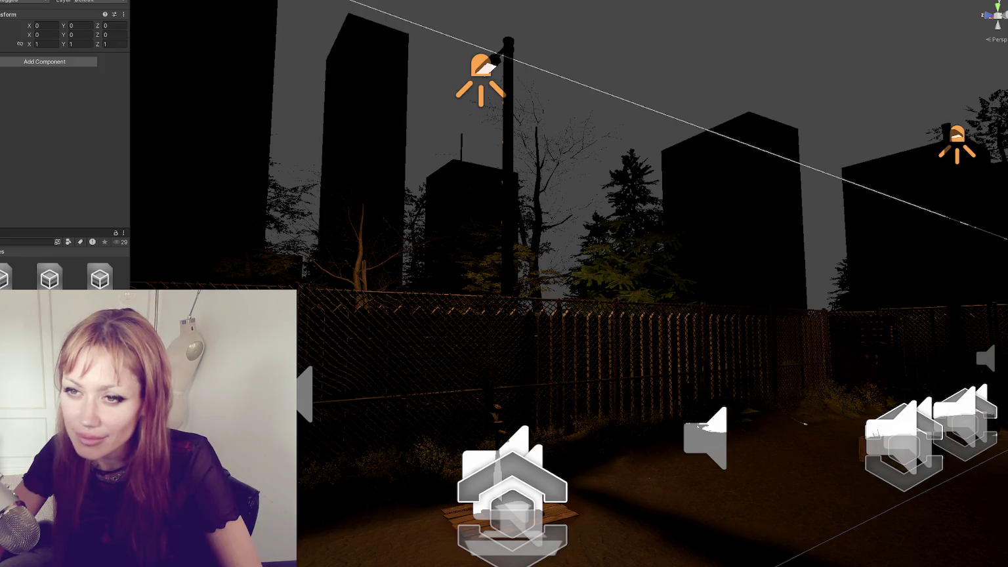
pyautogui.press('Down')
pyautogui.press('Down')
pyautogui.press('Down')
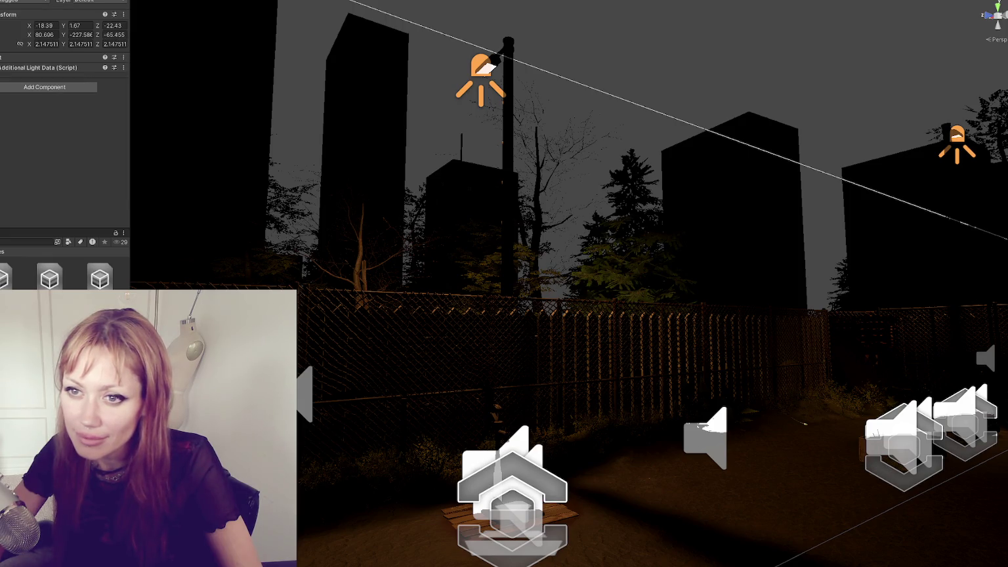
pyautogui.press('Down')
pyautogui.press('Down')
pyautogui.press('Down')
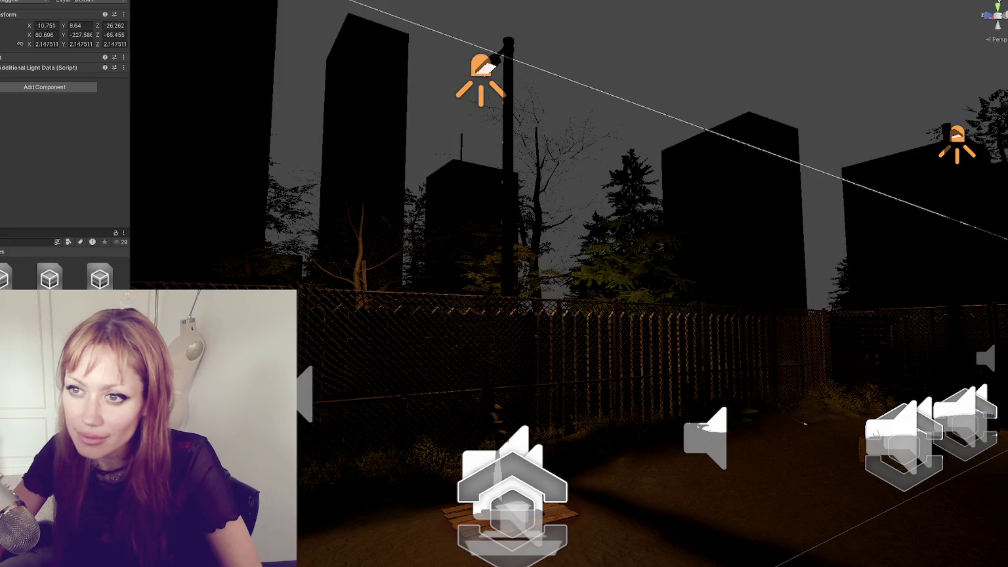
pyautogui.press('Down')
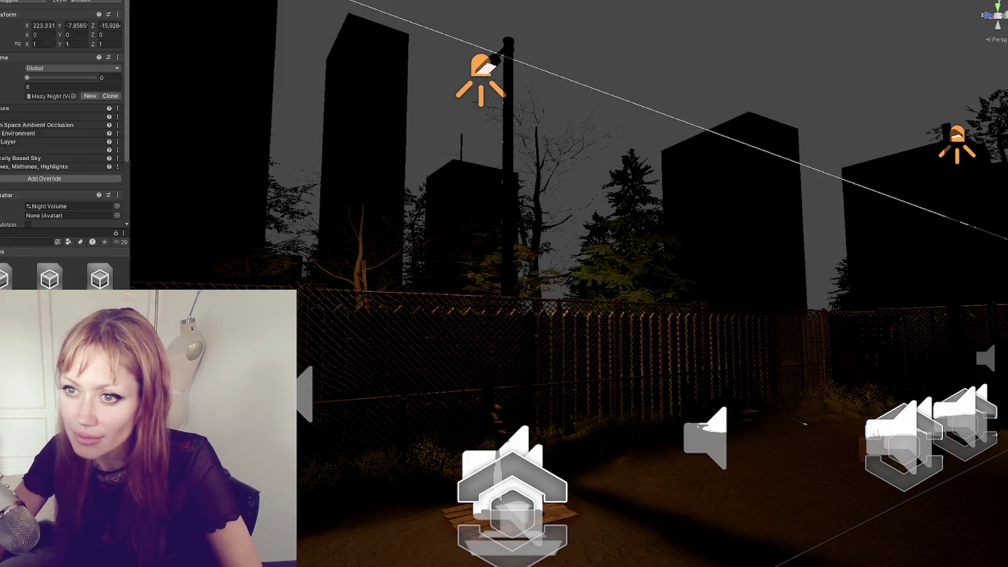
pyautogui.click(4, 150)
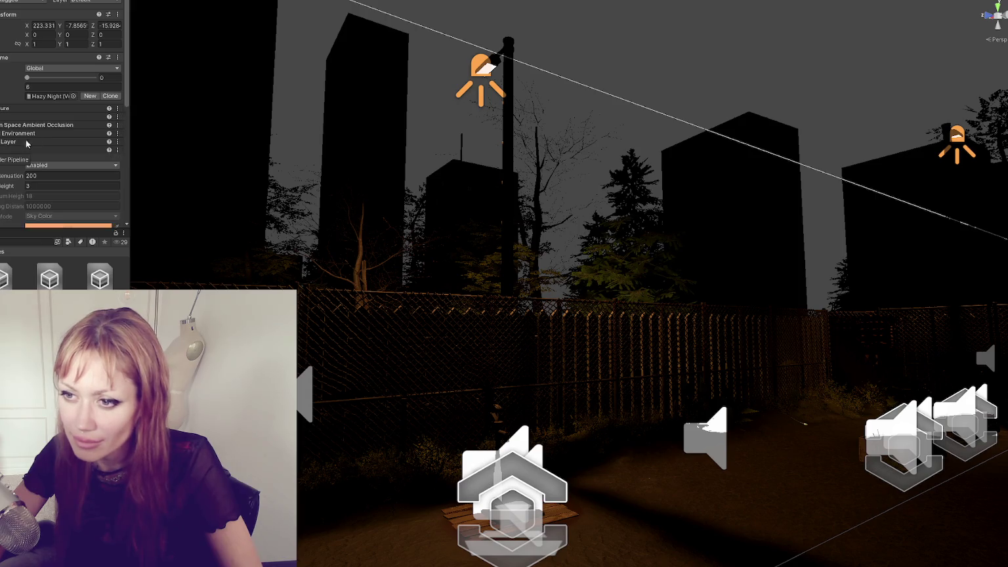
pyautogui.scroll(-3, 19, 150)
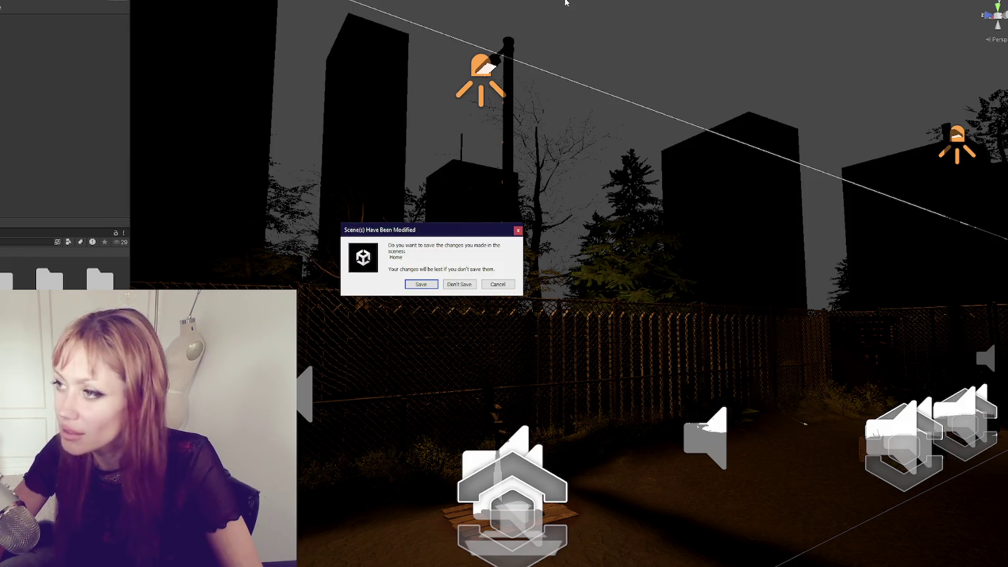
# - Save the Home scene changes and launch Strain in DEV MODE
pyautogui.click(426, 285)
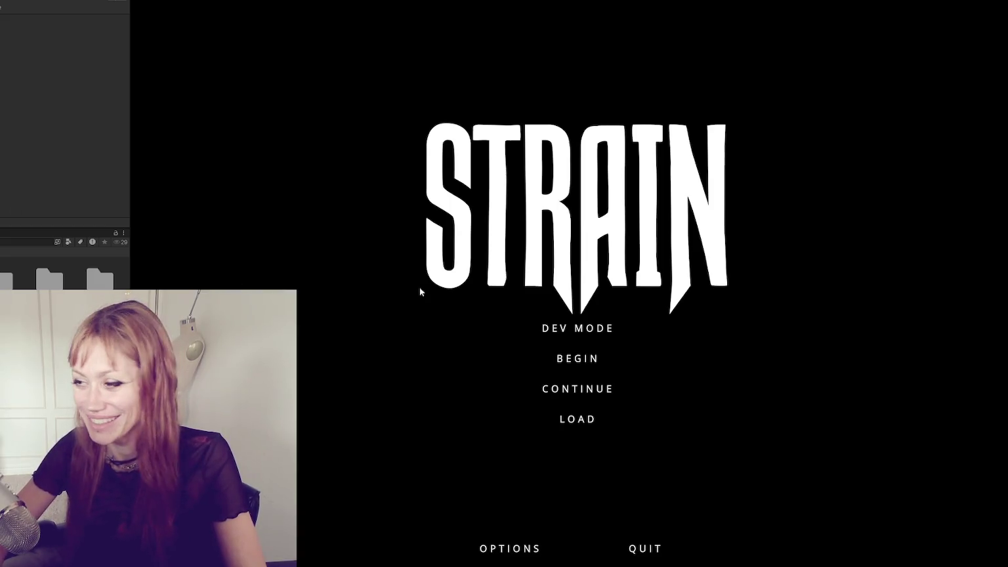
pyautogui.click(561, 328)
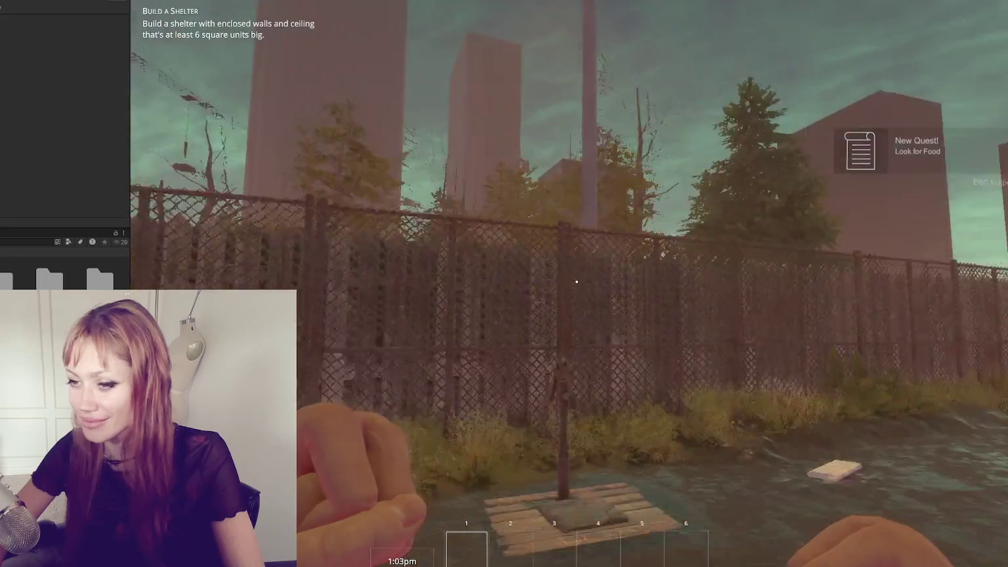
# - Pick up the newspaper and place a Newspaper Bed on the ground
pyautogui.press('w')
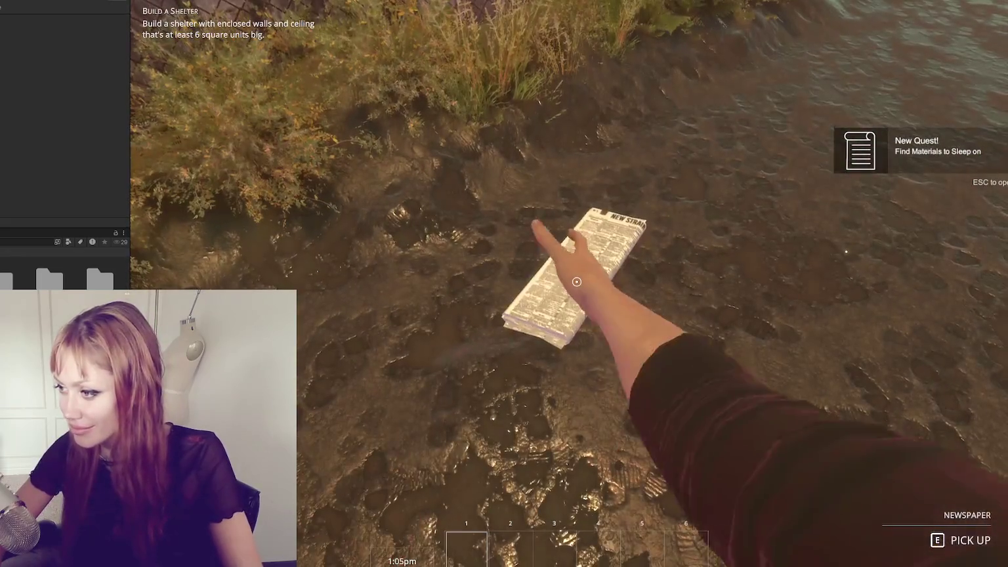
pyautogui.press('e')
pyautogui.press('Escape')
pyautogui.click(739, 174)
pyautogui.click(504, 284)
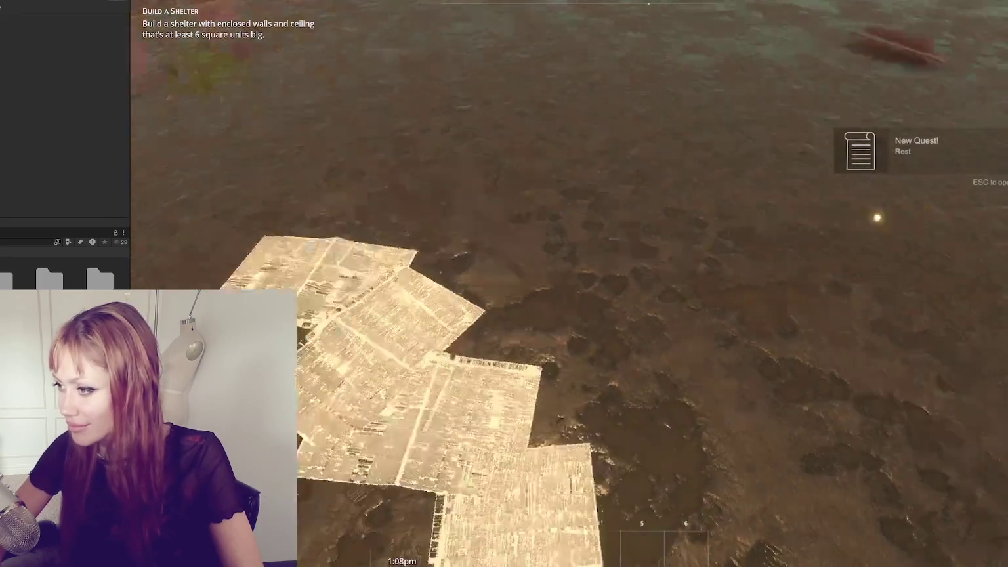
# - Rest on the newspaper bed, then go through the shelter door into the test area
pyautogui.press('e')
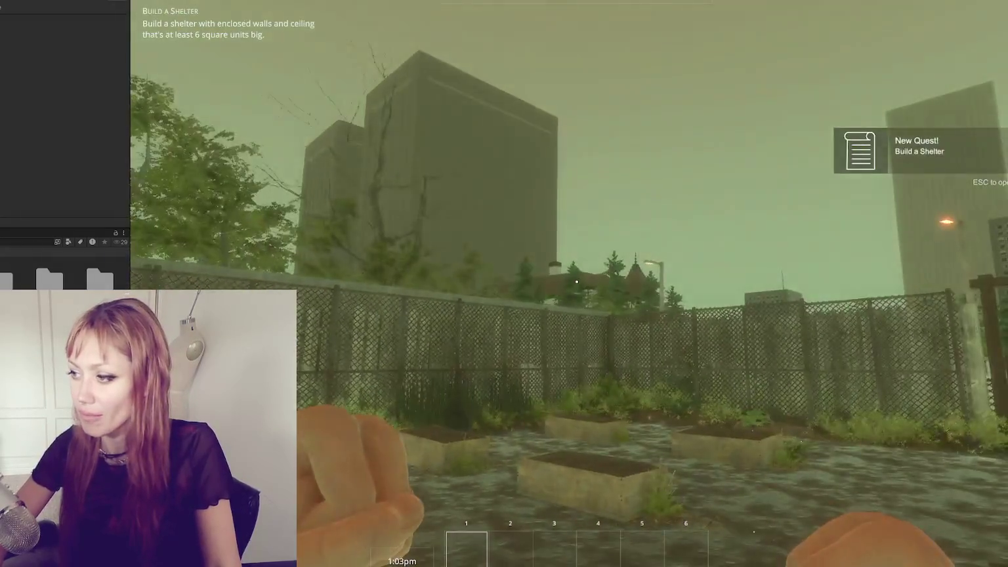
pyautogui.press('w')
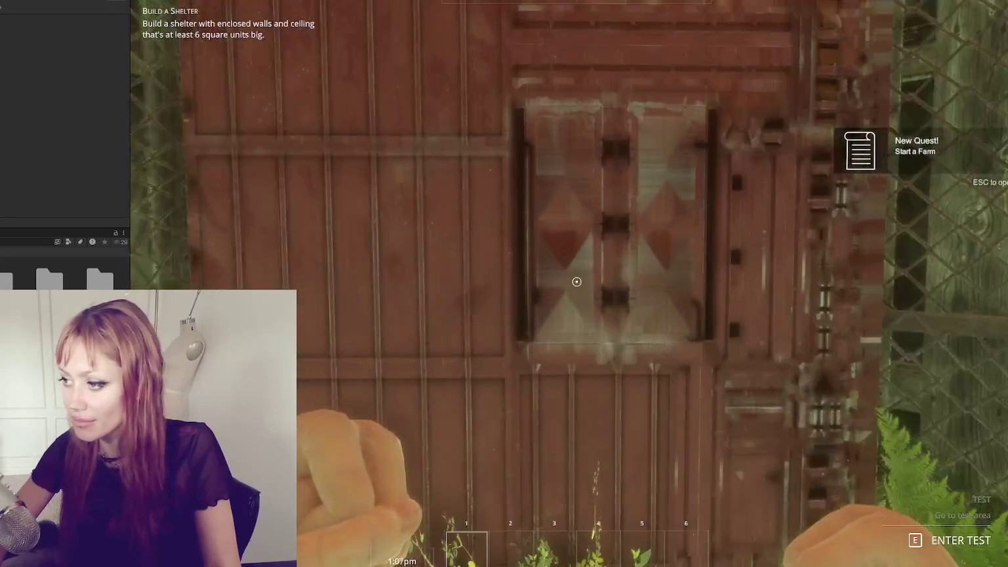
pyautogui.press('e')
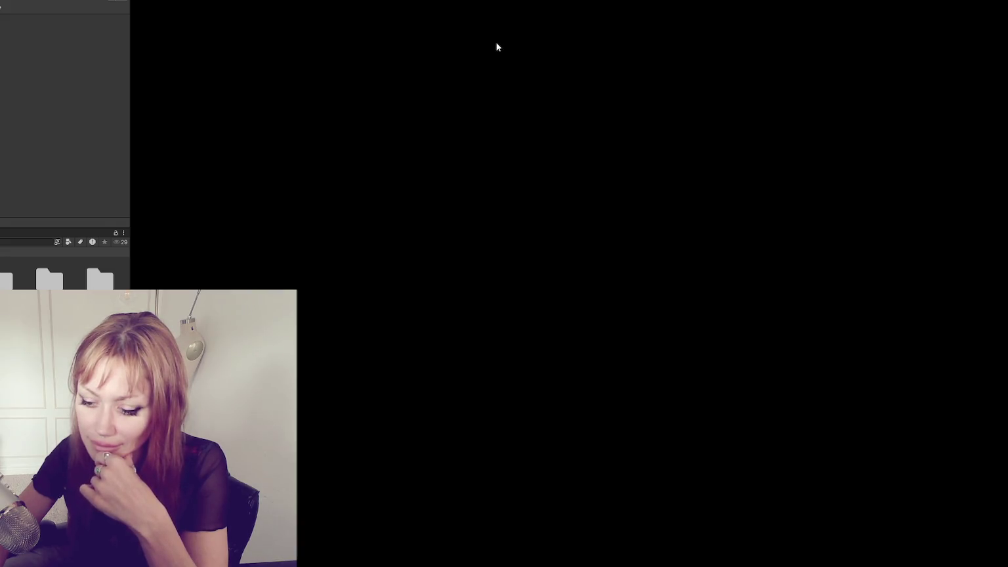
# - Exit Play mode with Ctrl+P to stop the stuck game session
pyautogui.hotkey('ctrl', 'p')
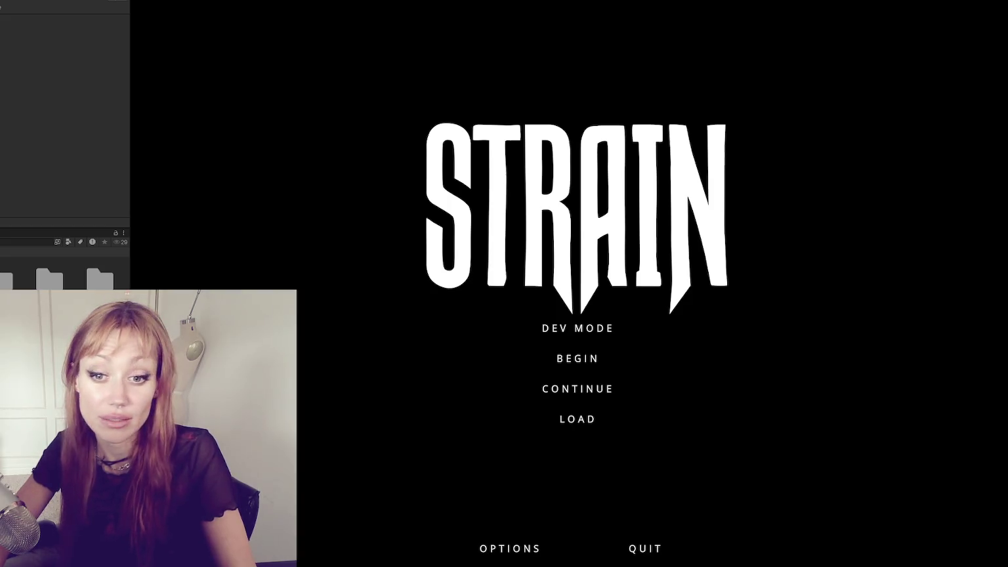
# - Start a Dev Mode session and walk past the garden beds into the red shed
pyautogui.click(604, 330)
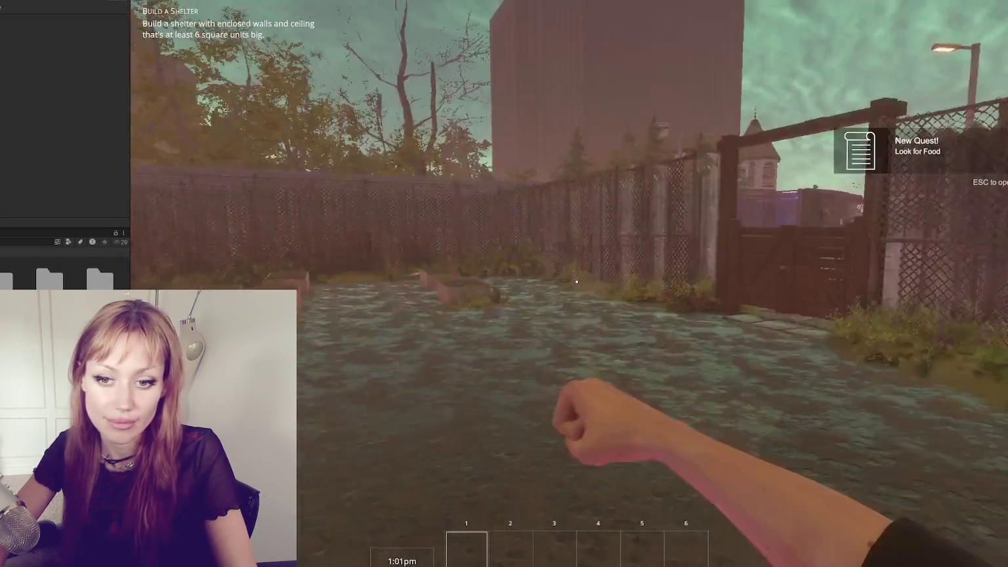
pyautogui.press('w')
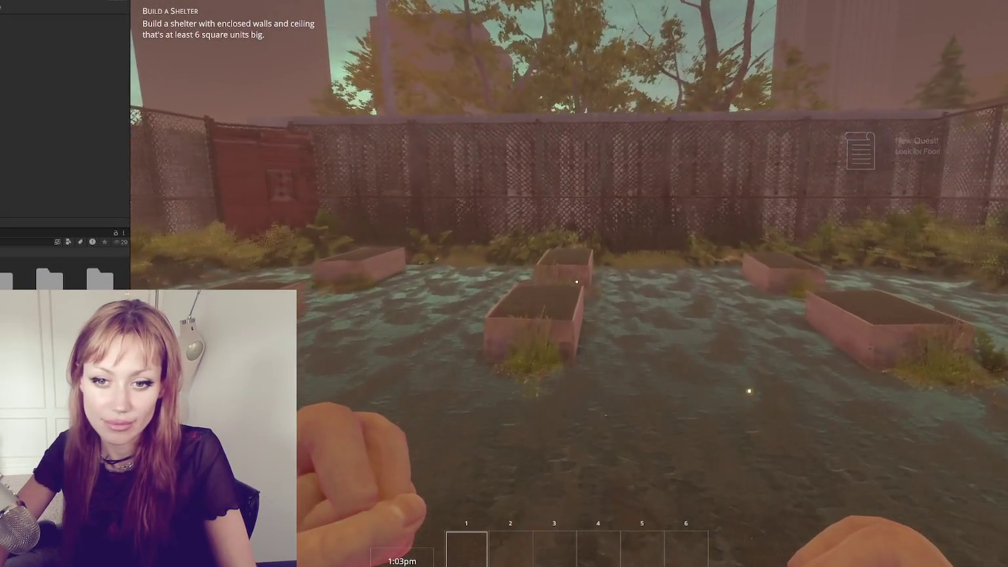
pyautogui.press('w')
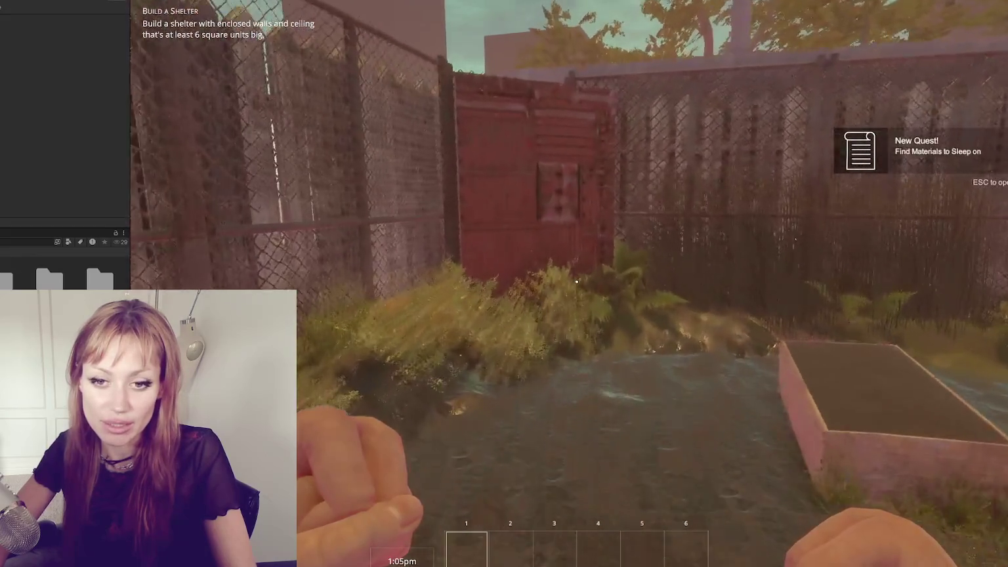
pyautogui.press('w')
pyautogui.press('e')
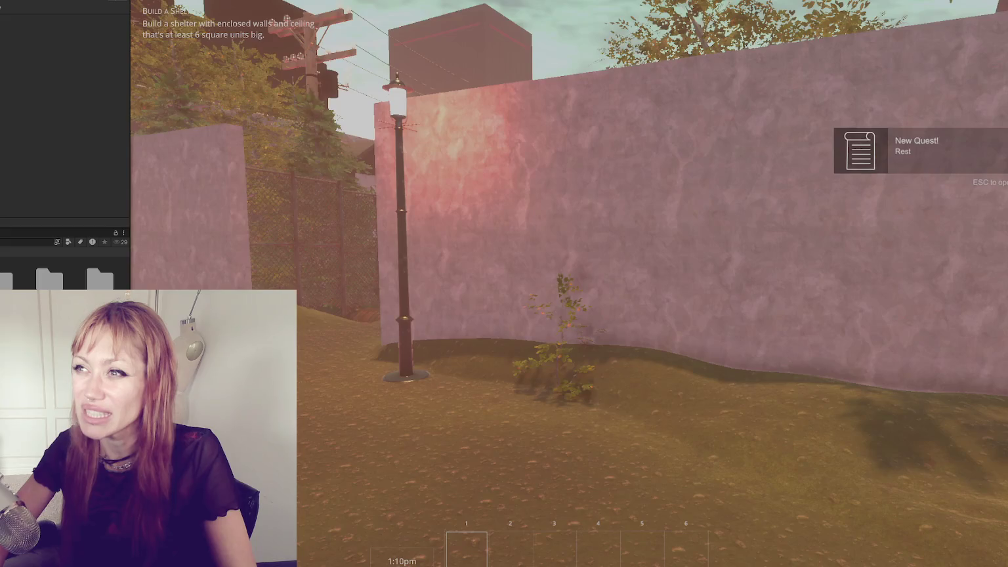
# - Walk past the wall lamp post and along the street by the crates toward the houses
pyautogui.press('w')
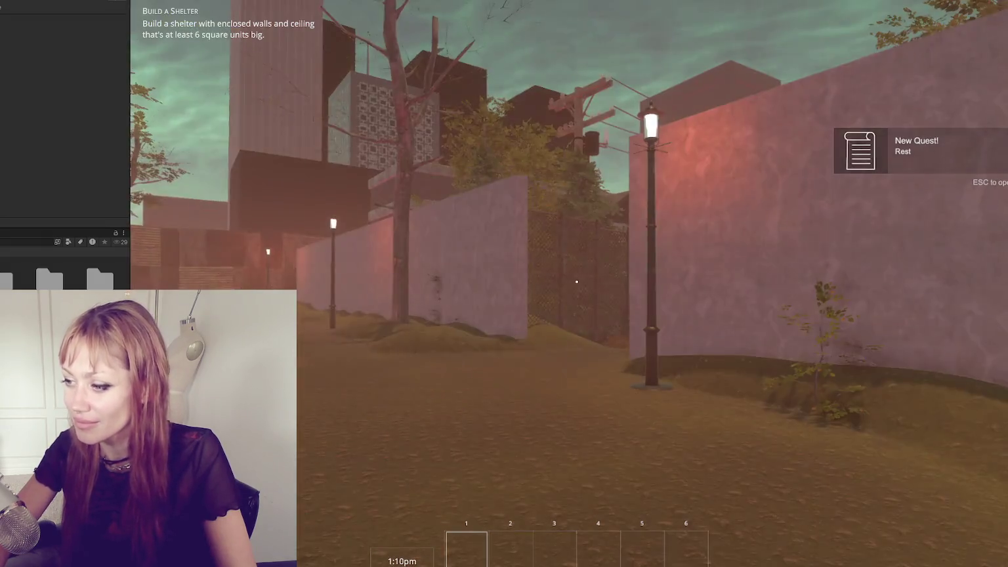
pyautogui.press('w')
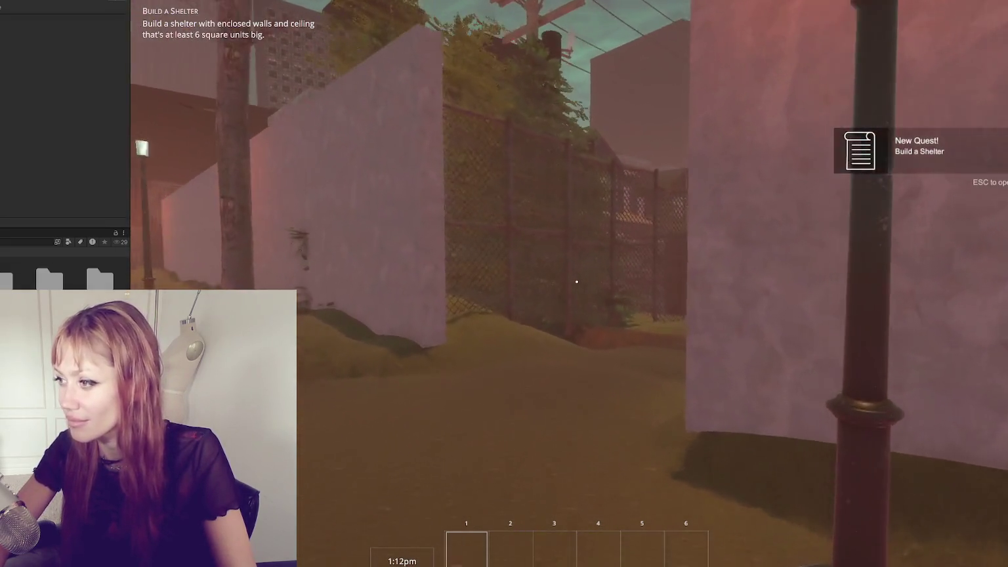
pyautogui.press('w')
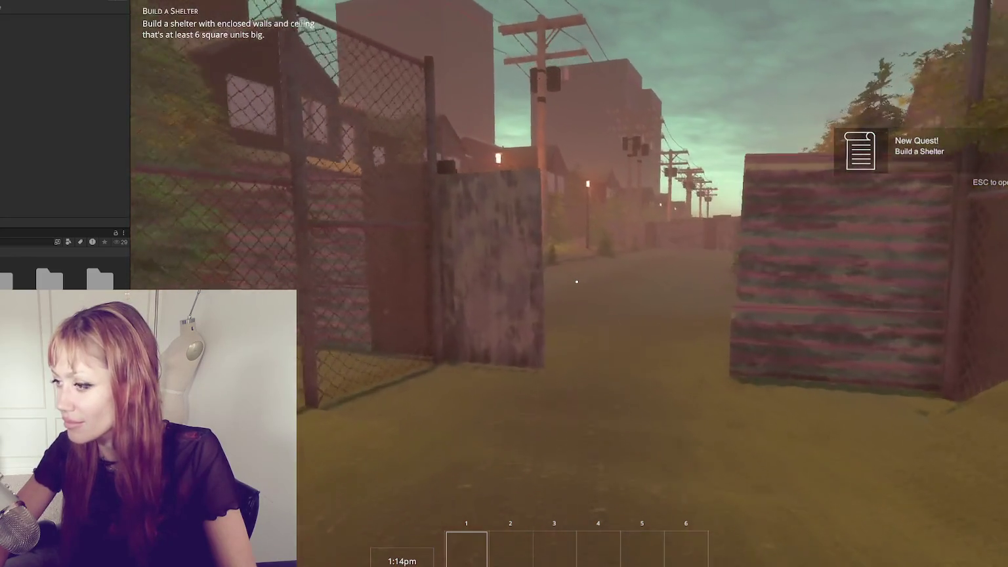
pyautogui.press('w')
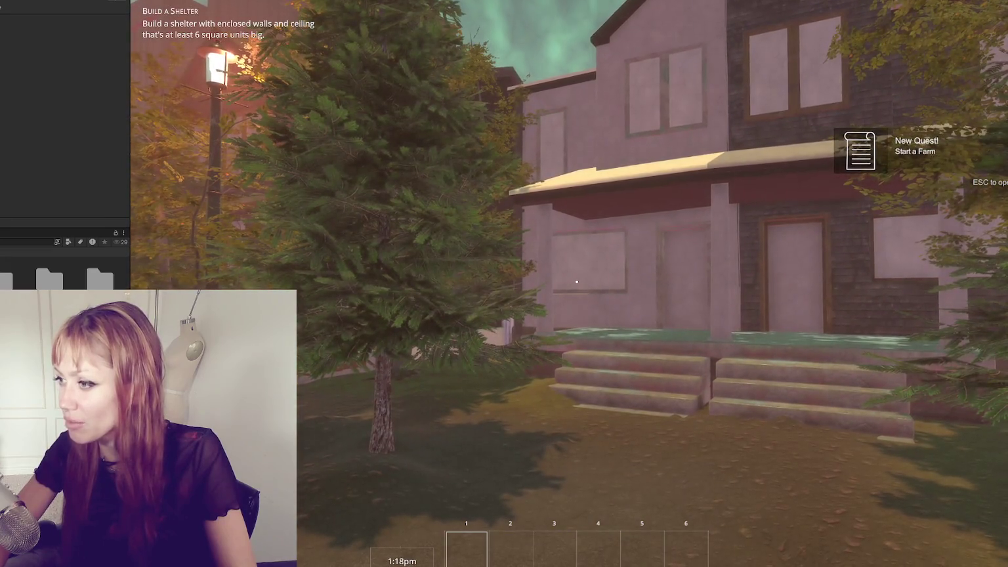
pyautogui.press('w')
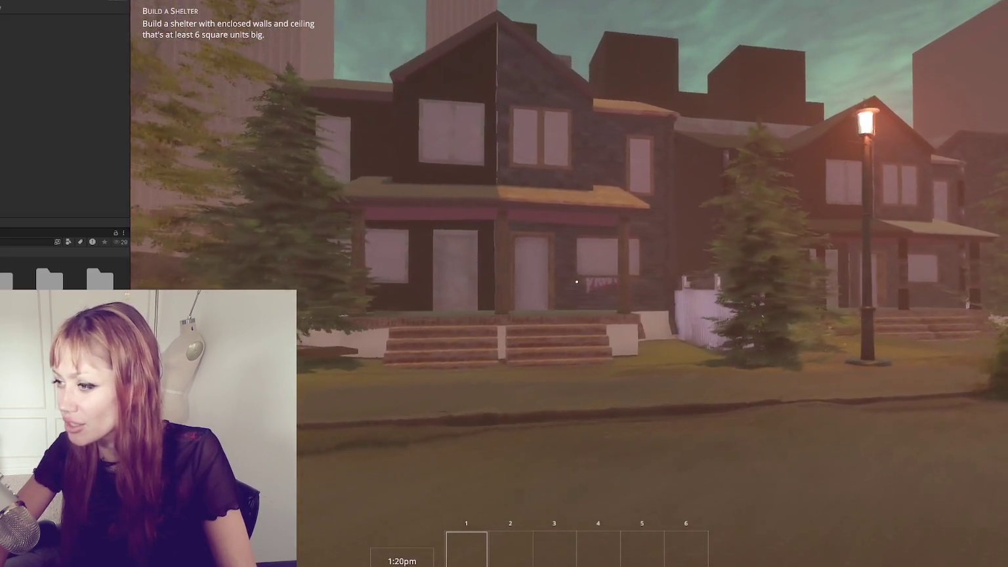
# - Sidestep along the street, inspect the brick porch steps, then stop the playtest
pyautogui.press('d')
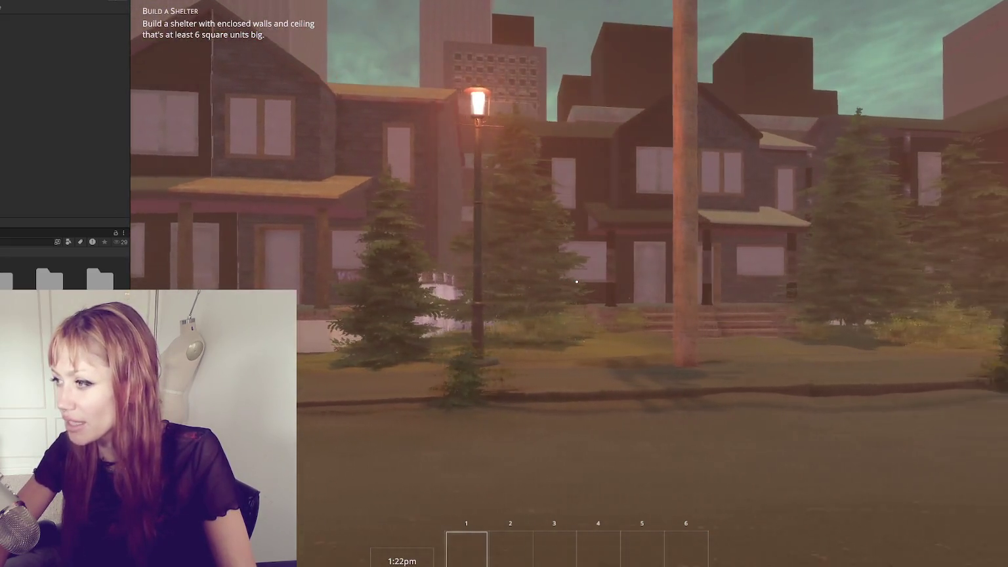
pyautogui.press('d')
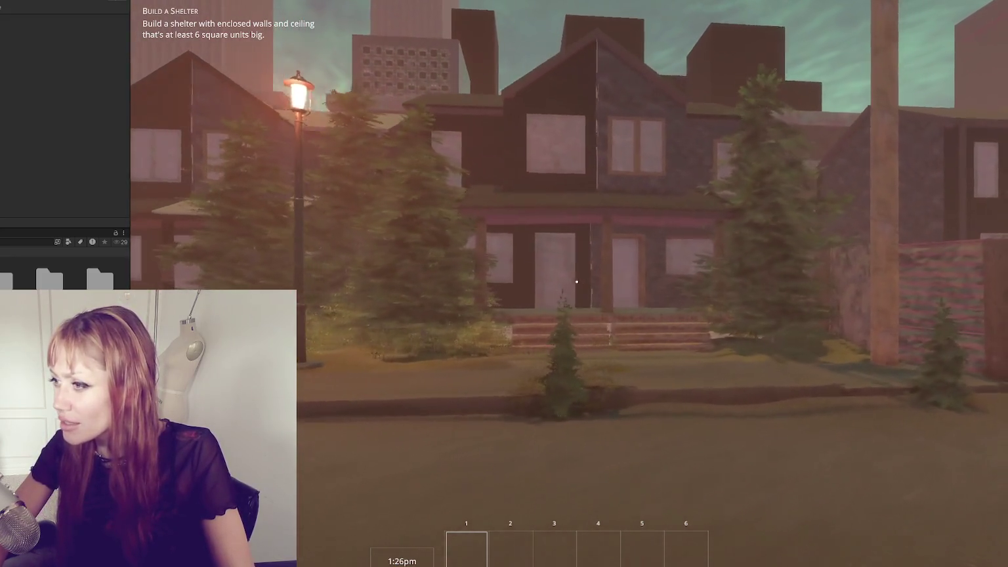
pyautogui.press('w')
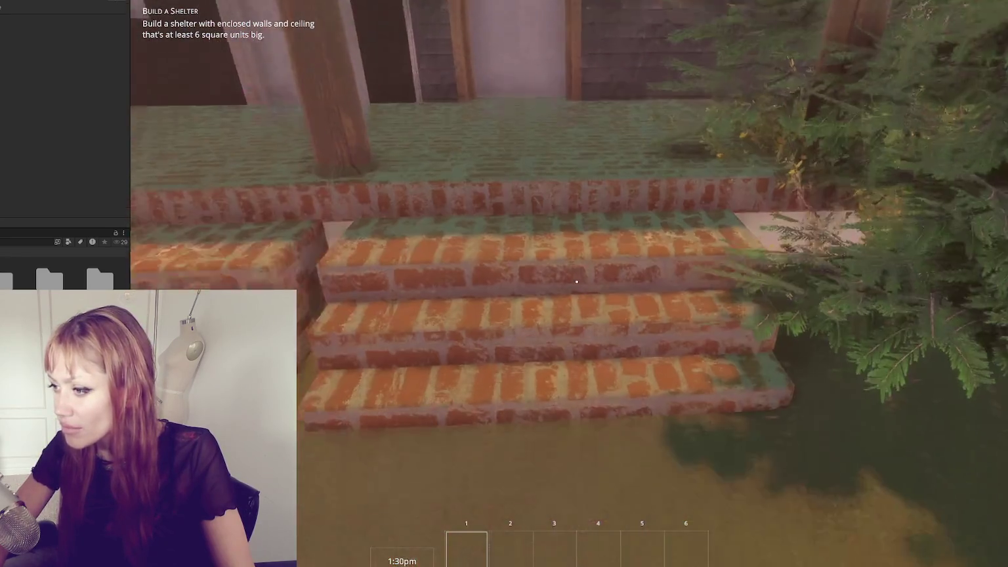
pyautogui.press('s')
pyautogui.press('w')
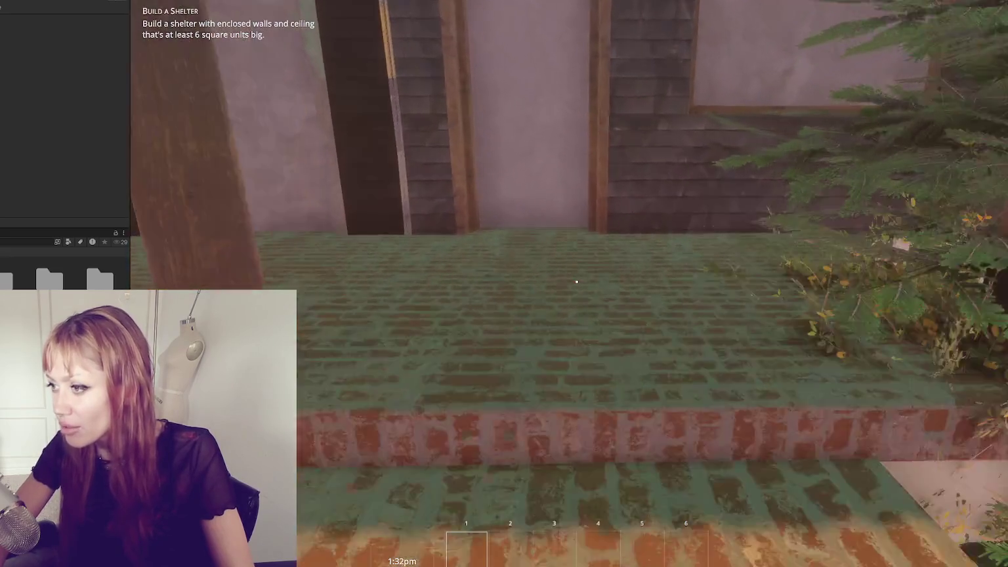
pyautogui.press('s')
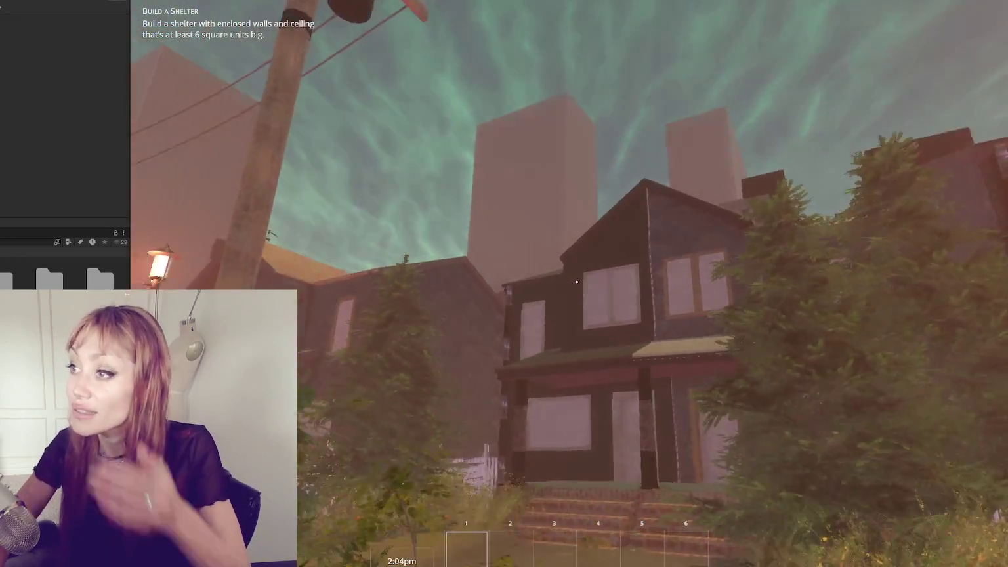
pyautogui.hotkey('ctrl', 'p')
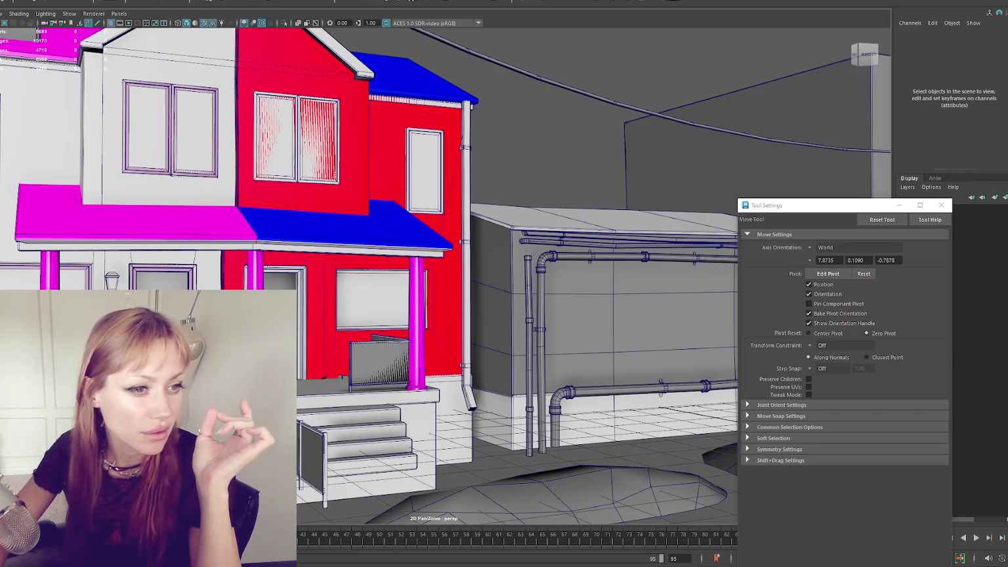
# - Frame the porch lantern and mailbox, then select the whole House2 model
pyautogui.click(112, 279)
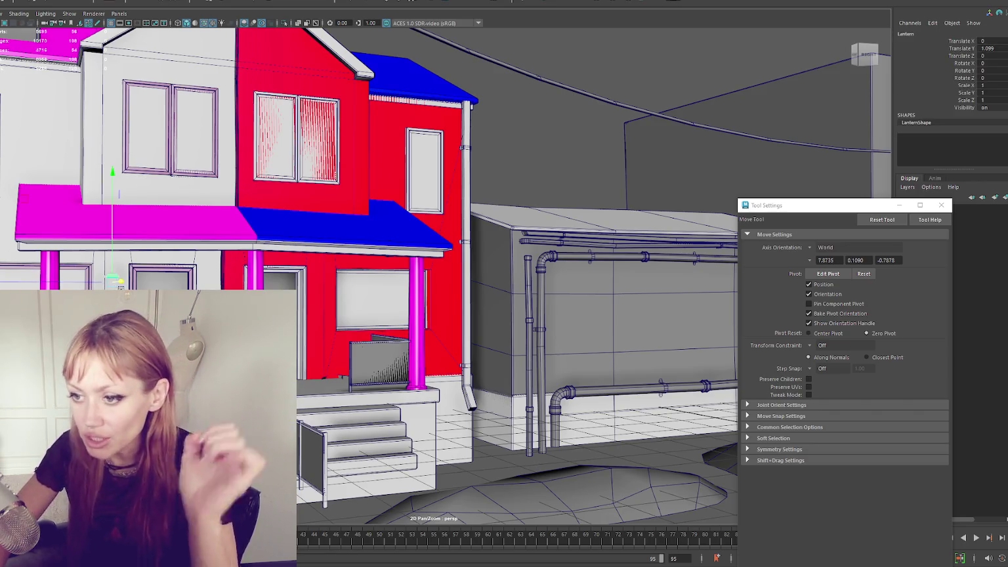
pyautogui.press('f')
pyautogui.scroll(3, 443, 230)
pyautogui.press('Up')
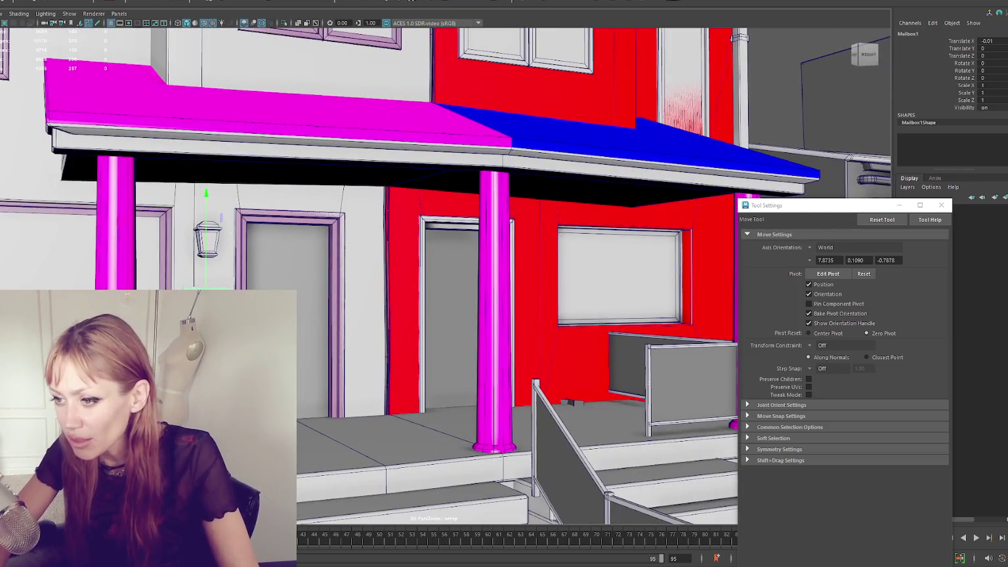
pyautogui.click(115, 258)
# - Orbit around the porch roof and switch to the Move UV Tool
pyautogui.scroll(-3, 115, 258)
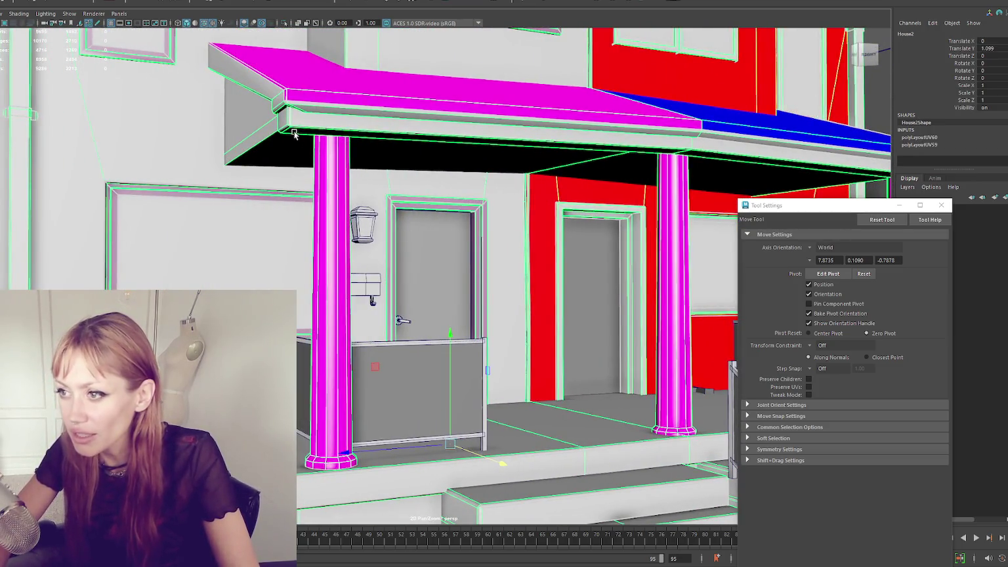
pyautogui.scroll(-3, 451, 158)
pyautogui.moveTo(450, 158)
pyautogui.mouseDown()
pyautogui.moveTo(486, 160)
pyautogui.moveTo(426, 194)
pyautogui.mouseUp()
pyautogui.scroll(3, 499, 162)
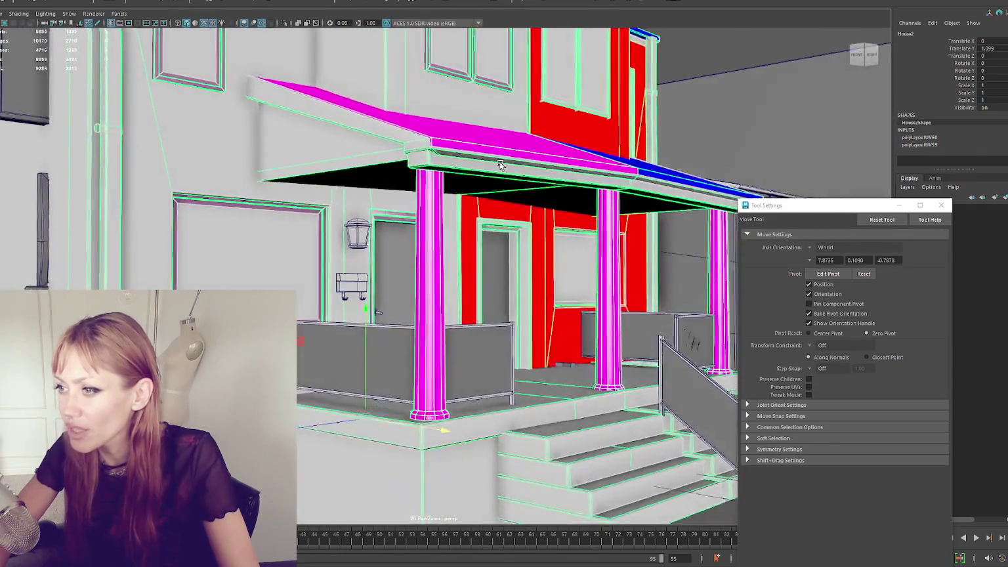
pyautogui.scroll(3, 500, 161)
pyautogui.scroll(-3, 500, 162)
pyautogui.scroll(3, 426, 194)
pyautogui.scroll(-3, 428, 383)
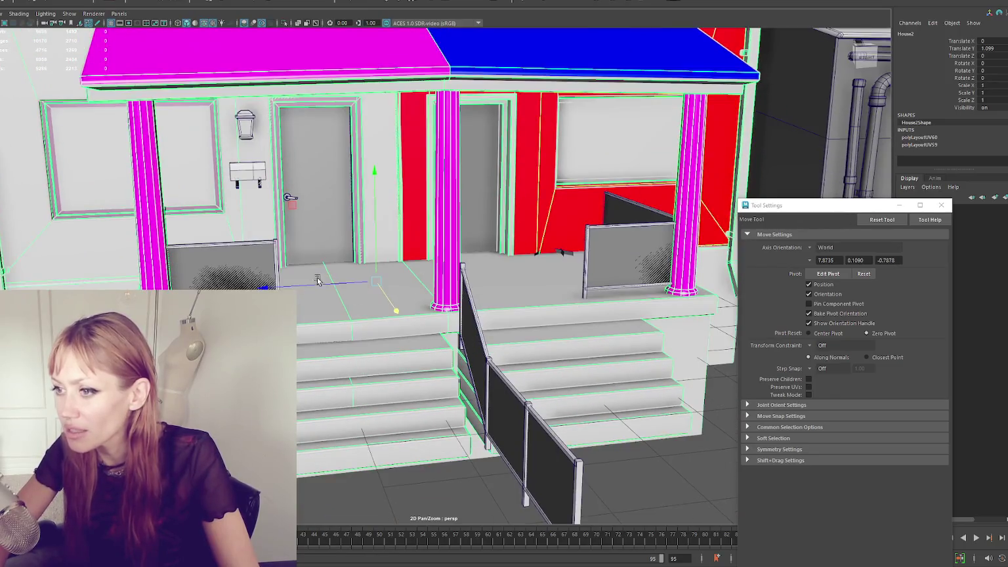
pyautogui.scroll(3, 333, 286)
pyautogui.moveTo(333, 285); pyautogui.dragTo(246, 230)
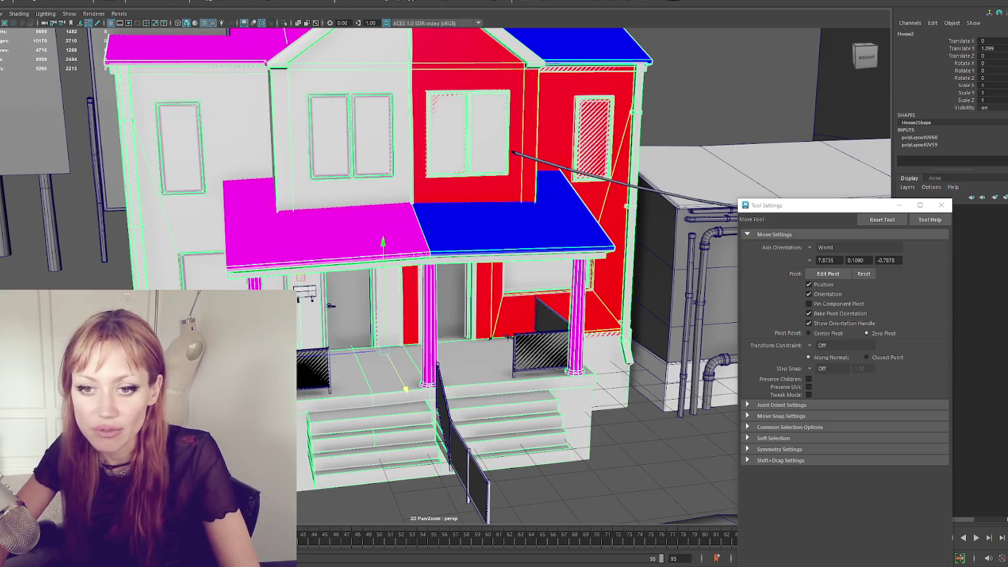
pyautogui.press('w')
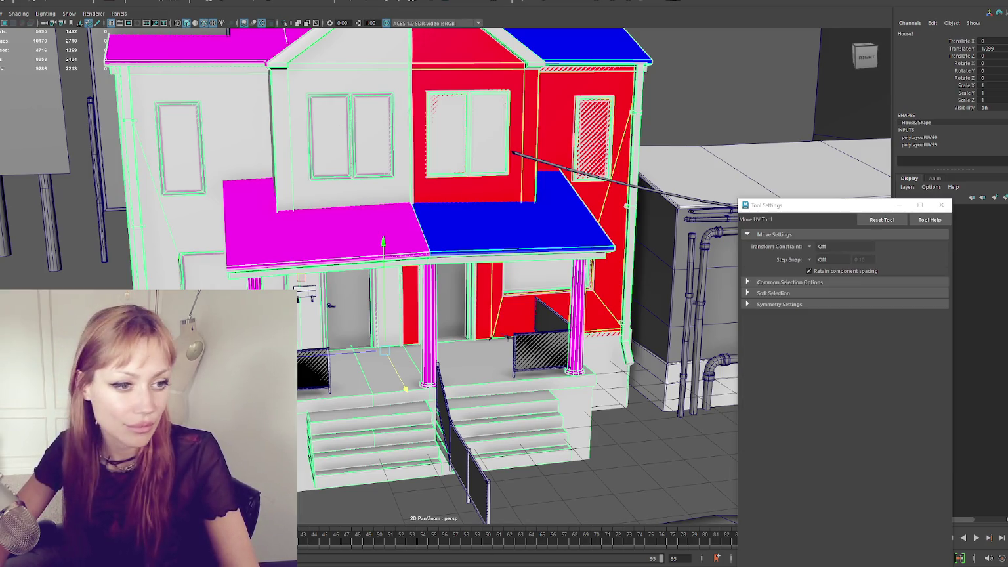
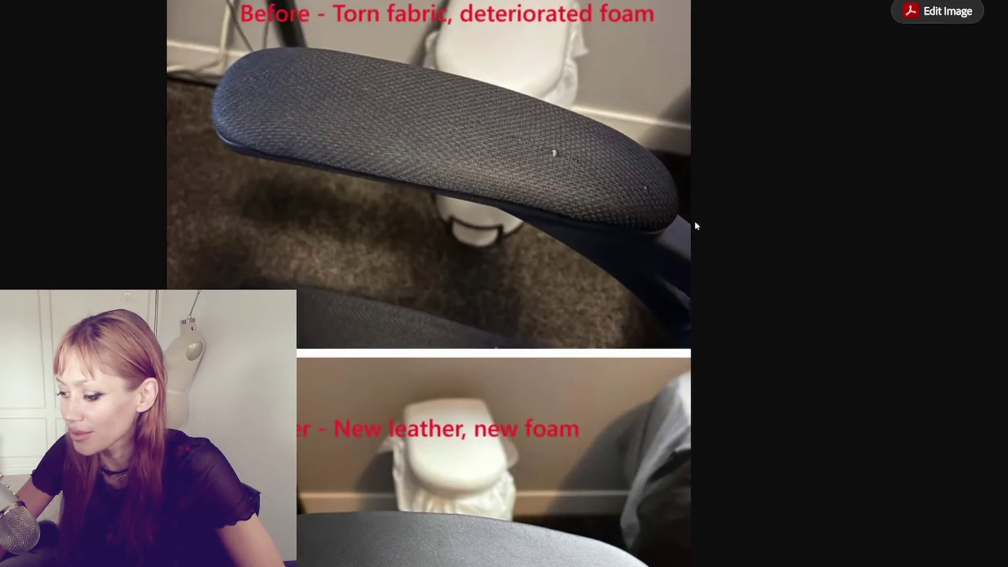
# - Scroll through the armrest before-and-after and foam photos down to the painting page
pyautogui.scroll(-2, 438, 334)
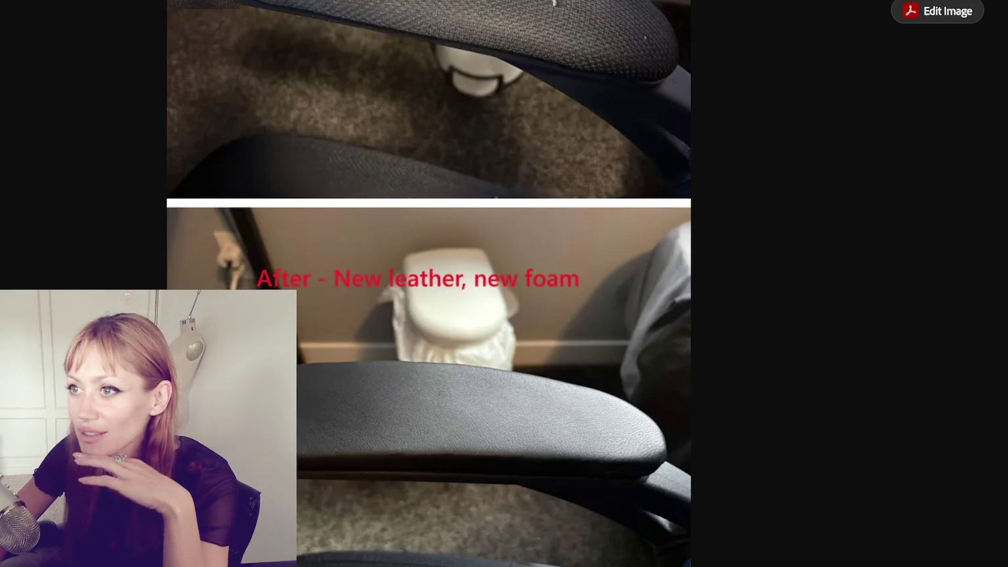
pyautogui.scroll(-1, 230, 184)
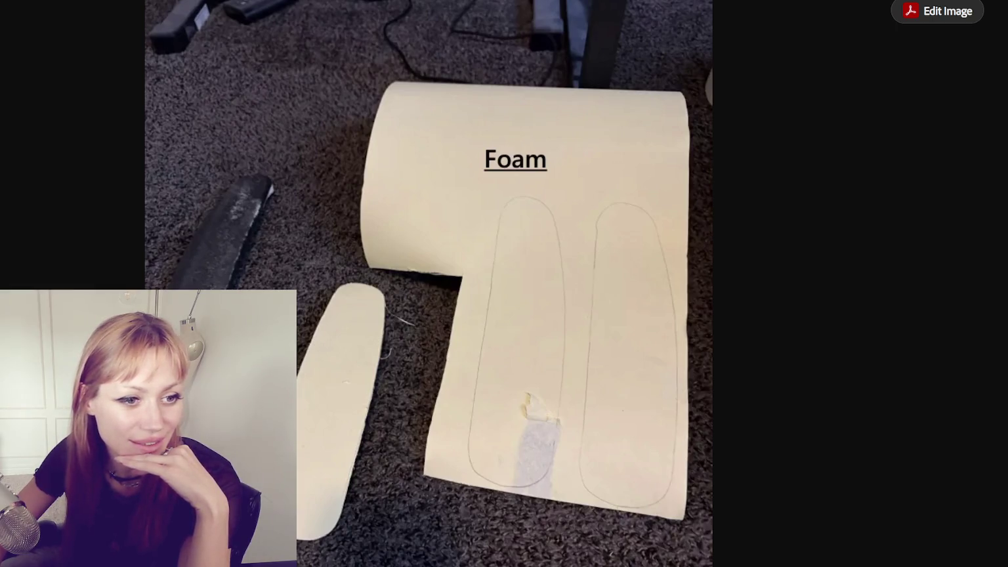
pyautogui.scroll(-5, 313, 158)
pyautogui.scroll(3, 314, 157)
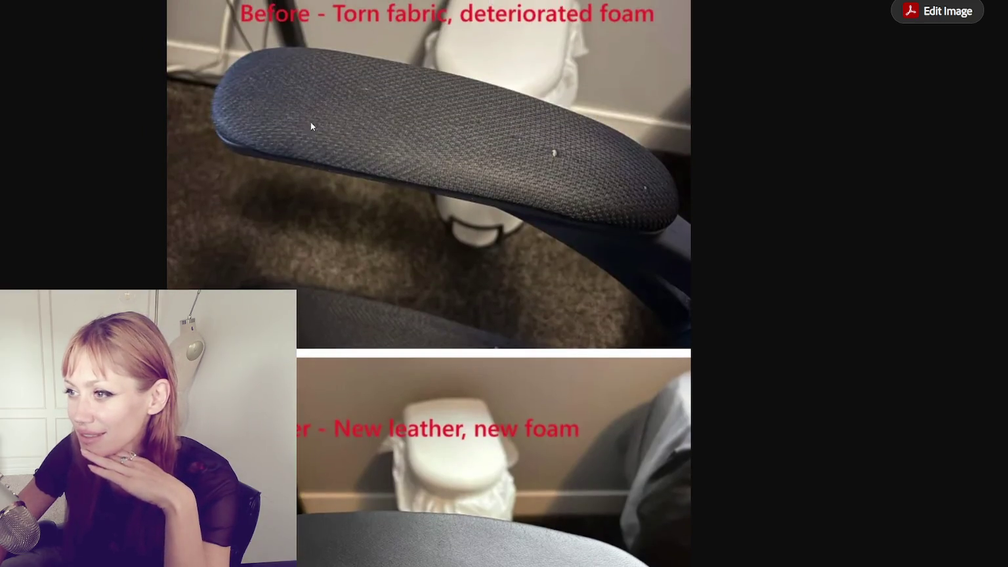
pyautogui.scroll(-1, 468, 123)
pyautogui.scroll(-3, 467, 128)
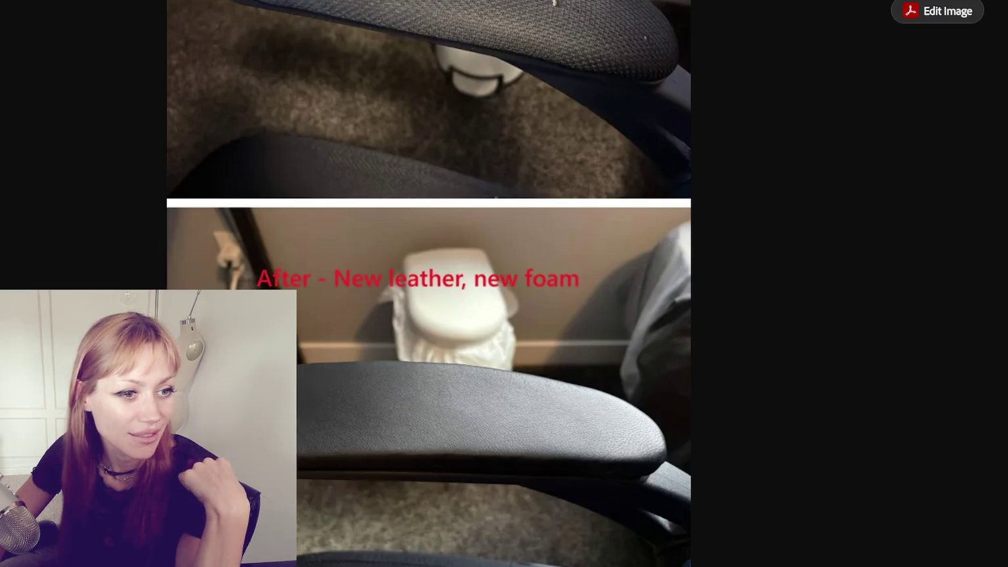
pyautogui.scroll(-5, 428, 283)
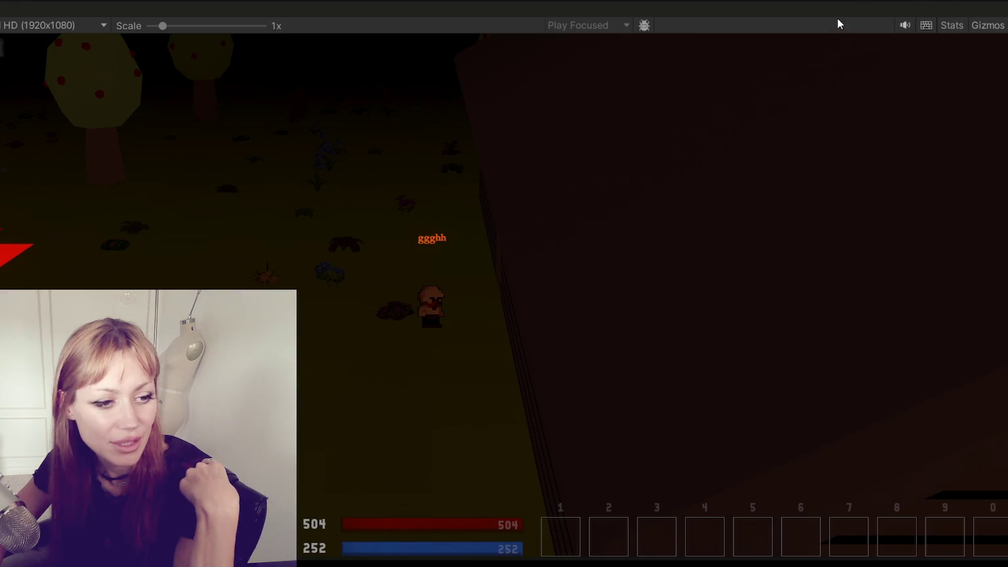
# - Watch the Unity game clip of the character in the dark meadow
pyautogui.moveTo(432, 562)
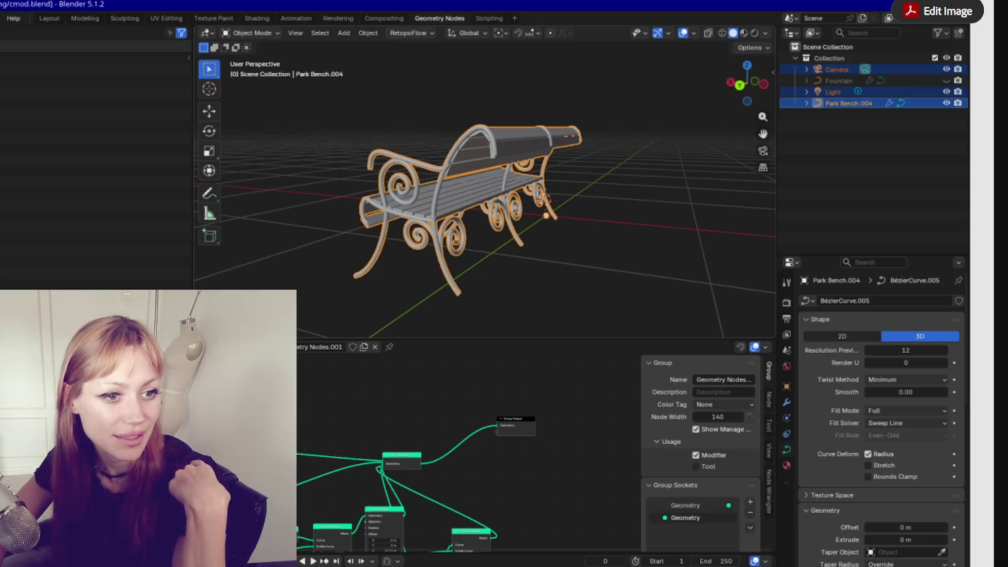
# - Switch to the X post and play the upcoming game's footage full screen
pyautogui.hotkey('alt', 'Tab')
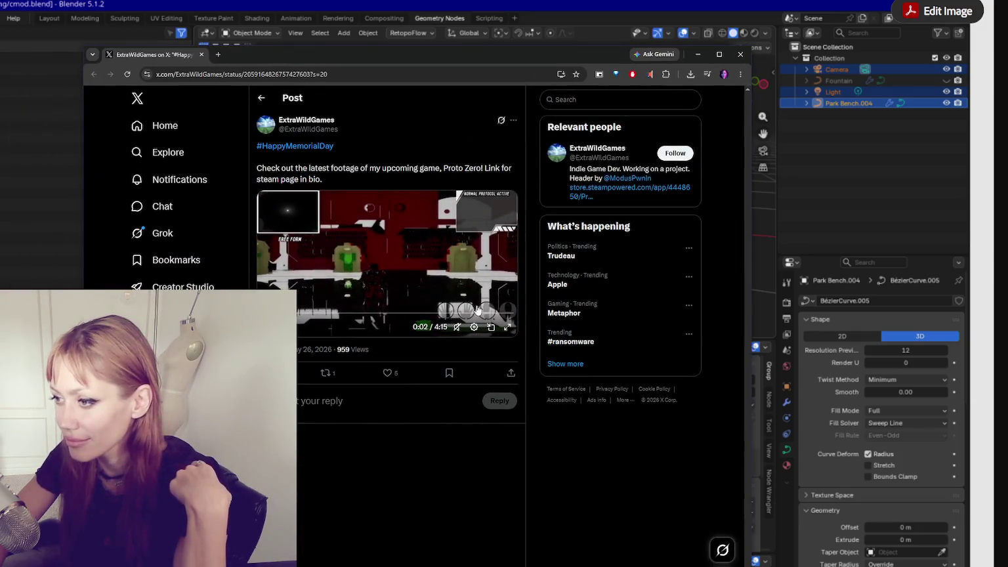
pyautogui.click(509, 328)
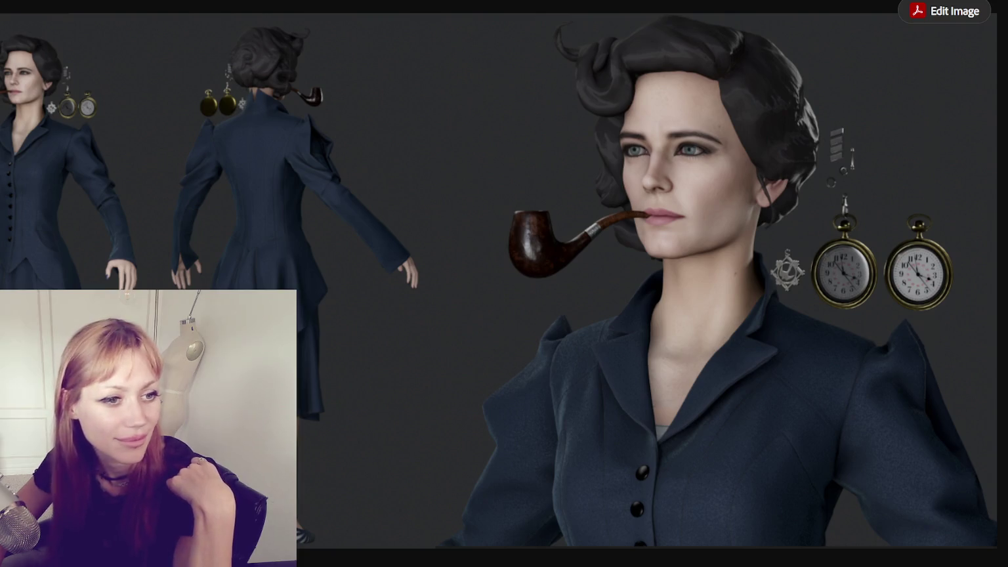
# - Advance to the pixel-art farm scene and scroll over its barn and pasture
pyautogui.press('Right')
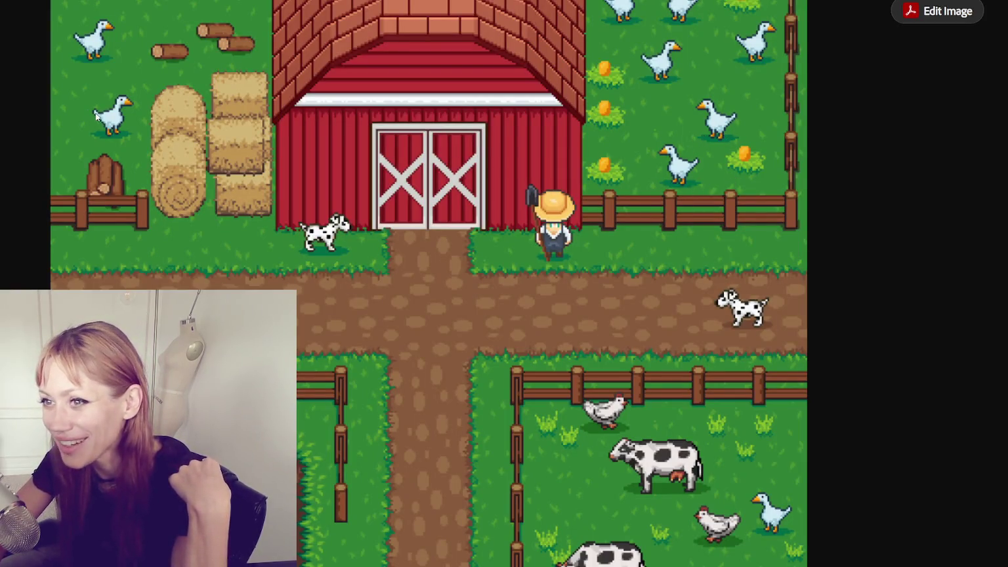
pyautogui.scroll(-3, 723, 288)
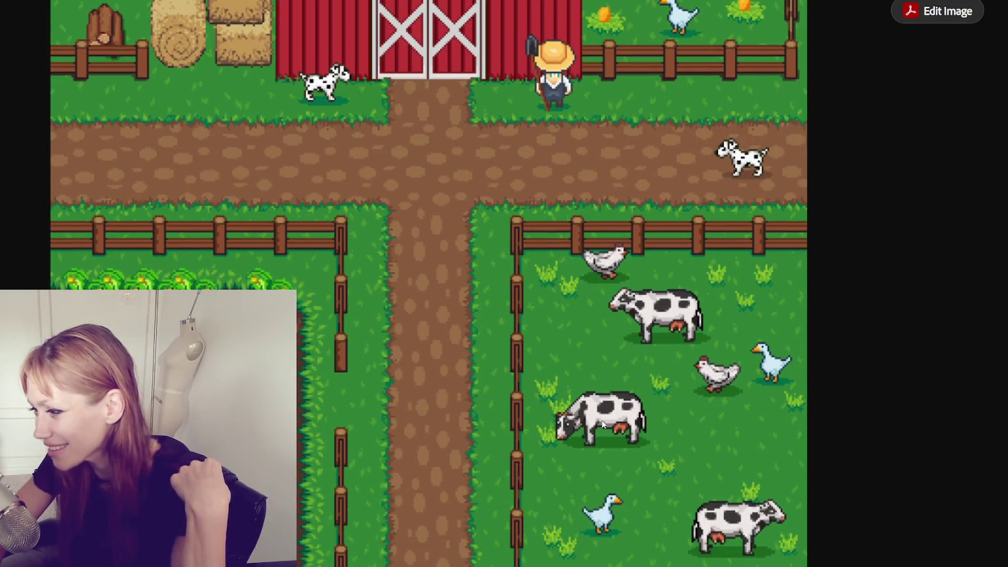
pyautogui.scroll(3, 643, 269)
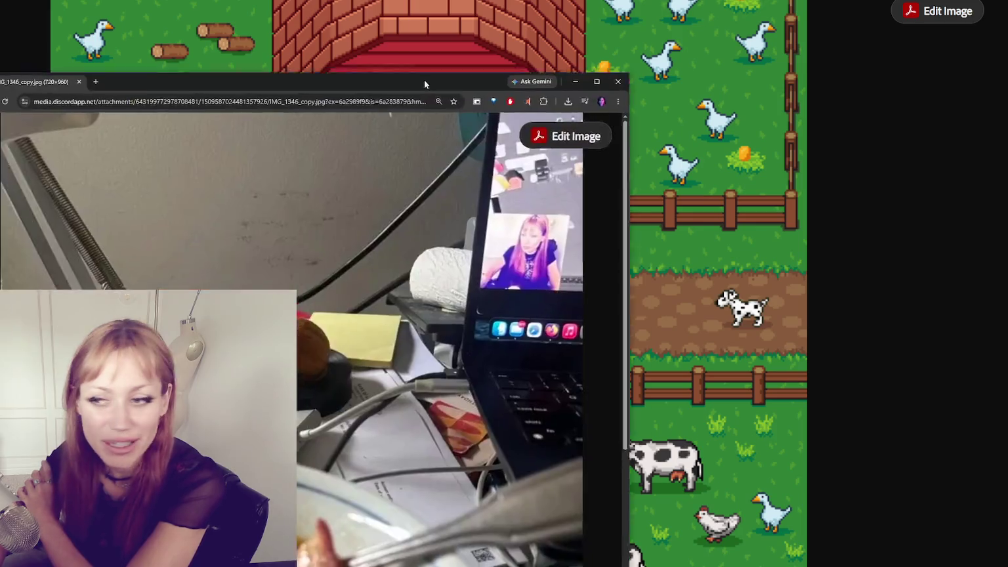
# - Scroll through the viewer's linked desk photo in Chrome
pyautogui.scroll(-3, 704, 384)
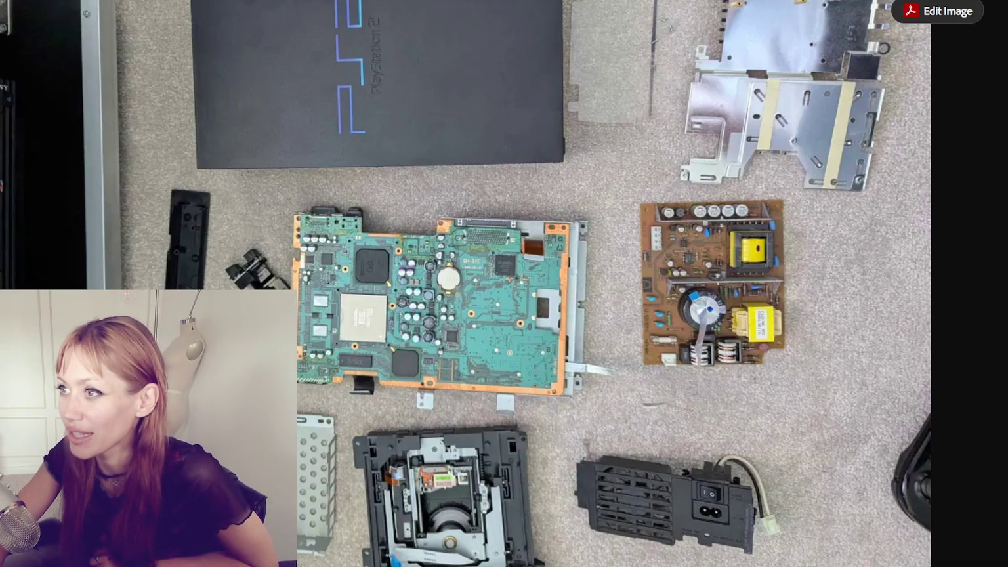
# - Page forward past the disassembled PS2 parts photos toward the car centre-console photo
pyautogui.press('Right')
pyautogui.press('Right')
pyautogui.press('Right')
pyautogui.press('Right')
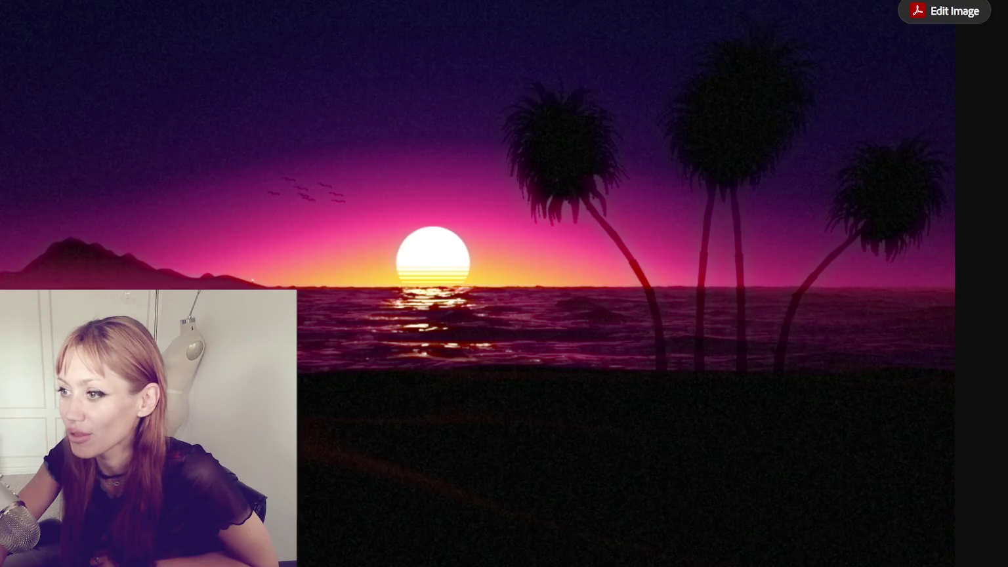
pyautogui.scroll(3, 785, 96)
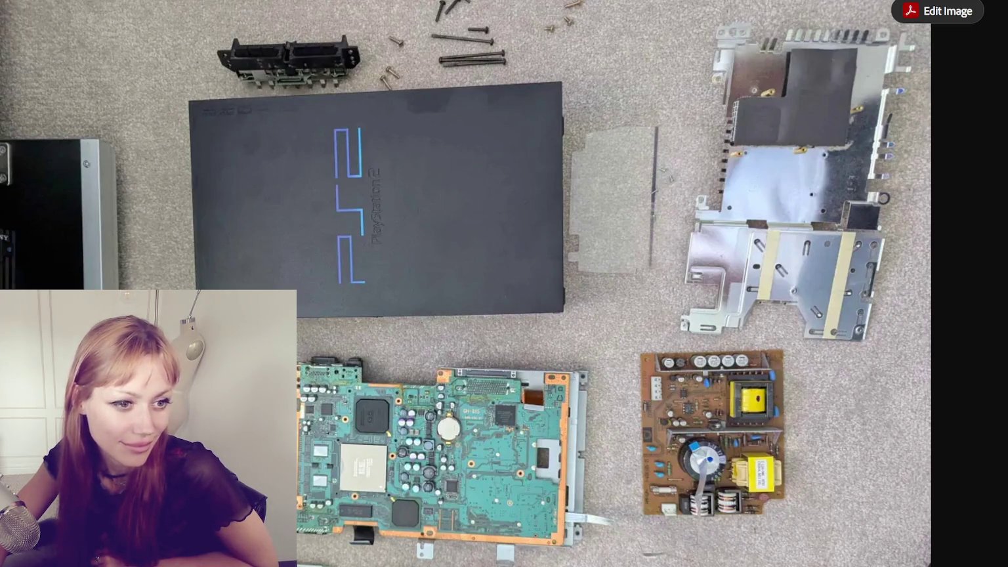
pyautogui.press('Right')
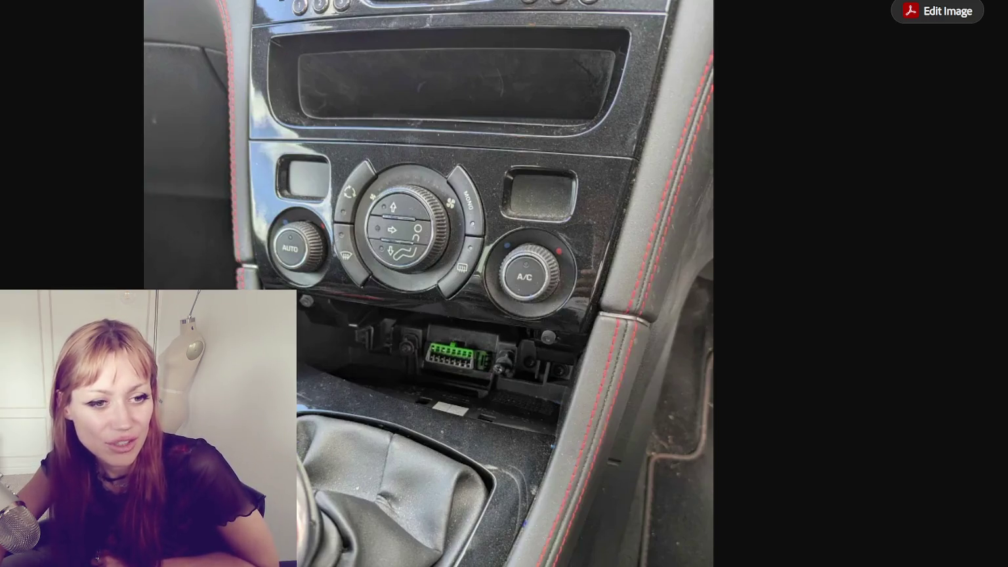
# - Step through the viewers' car console photos to the gear shifter video clip
pyautogui.press('Right')
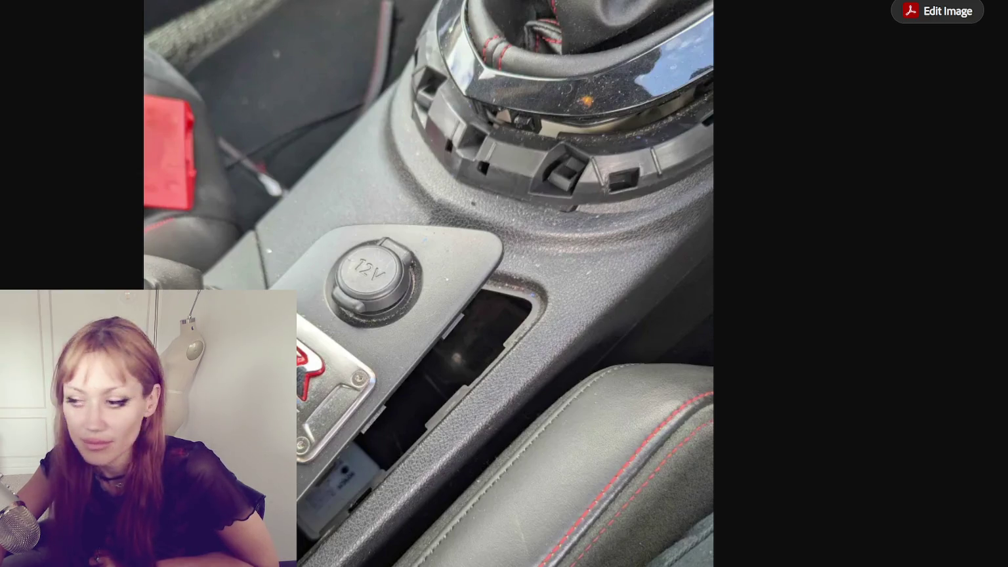
pyautogui.press('Right')
pyautogui.scroll(-3, 429, 283)
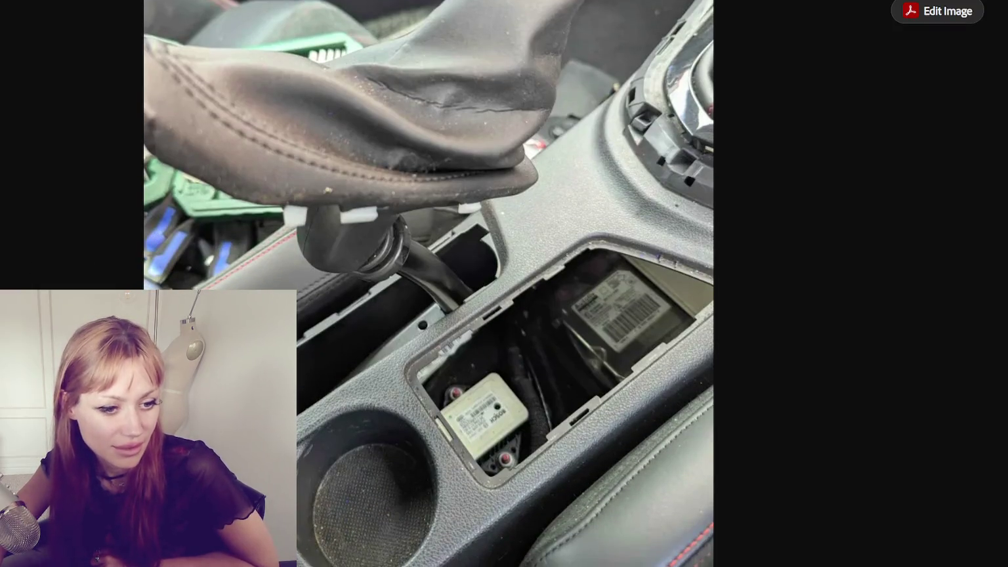
pyautogui.press('Right')
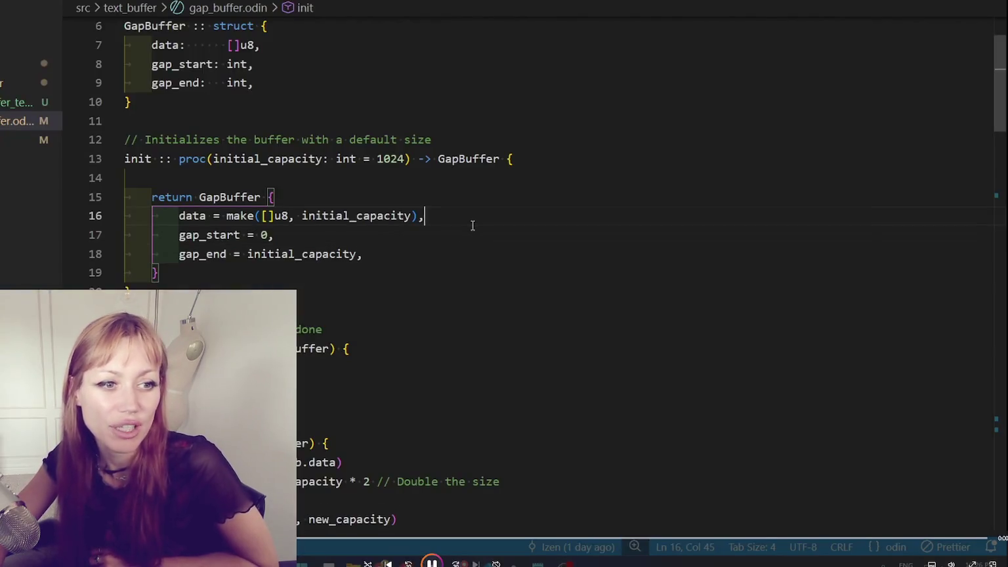
# - Build and run the Odin gap-buffer program, type 'Hello there this is a tz' and backspace part of it
pyautogui.hotkey('ctrl', 'shift', 'b')
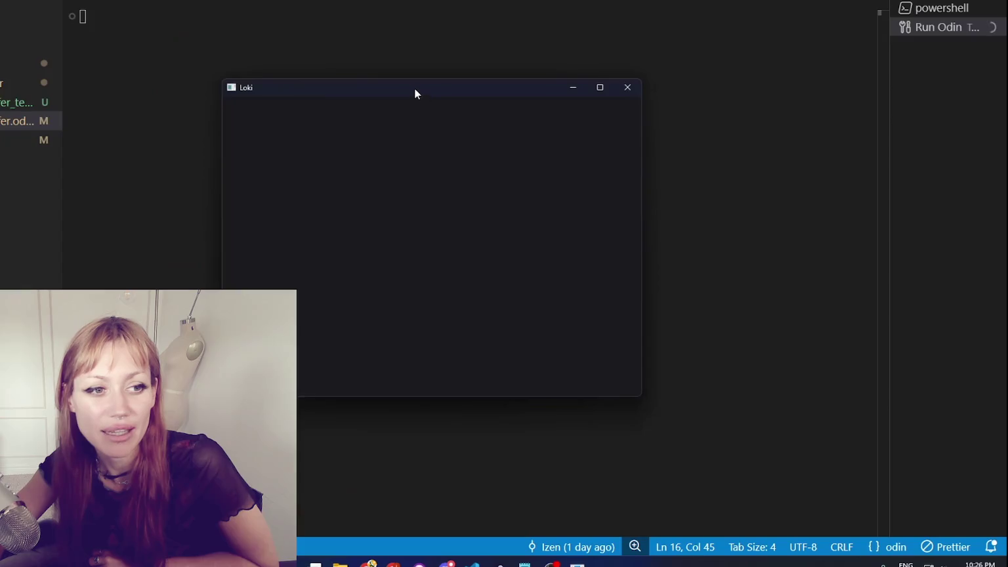
pyautogui.moveTo(415, 88); pyautogui.dragTo(765, 81)
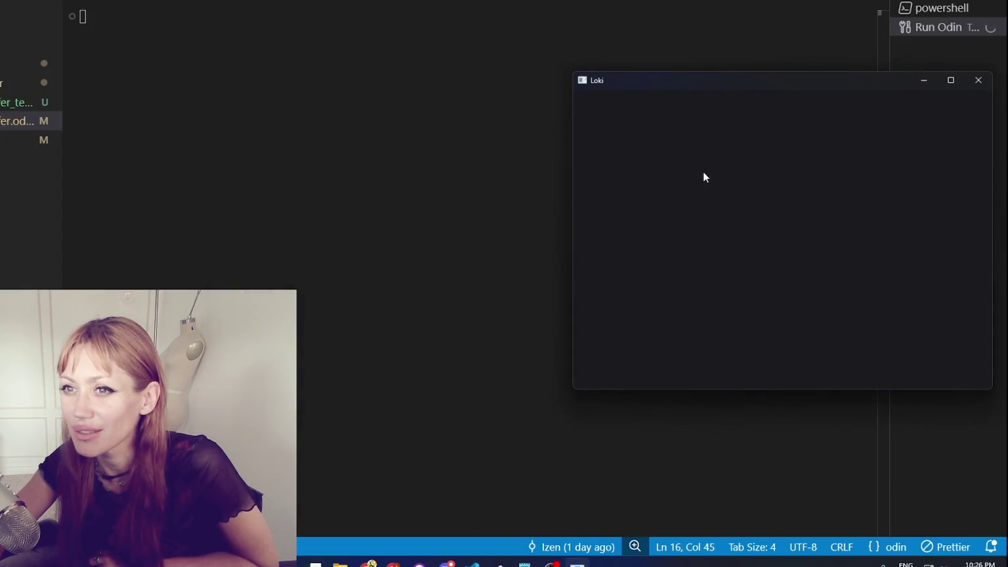
pyautogui.write('Hello the')
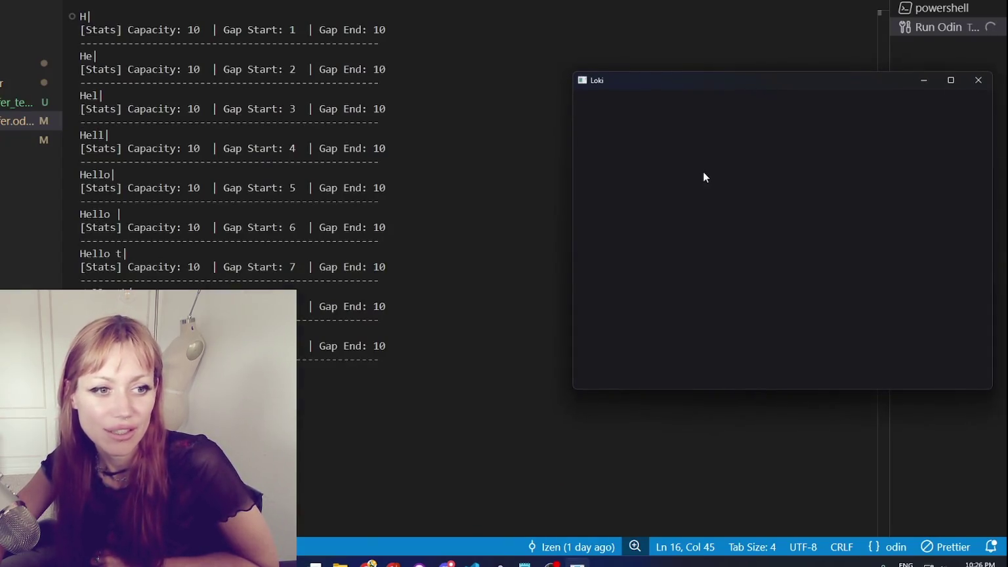
pyautogui.write('re this is a t')
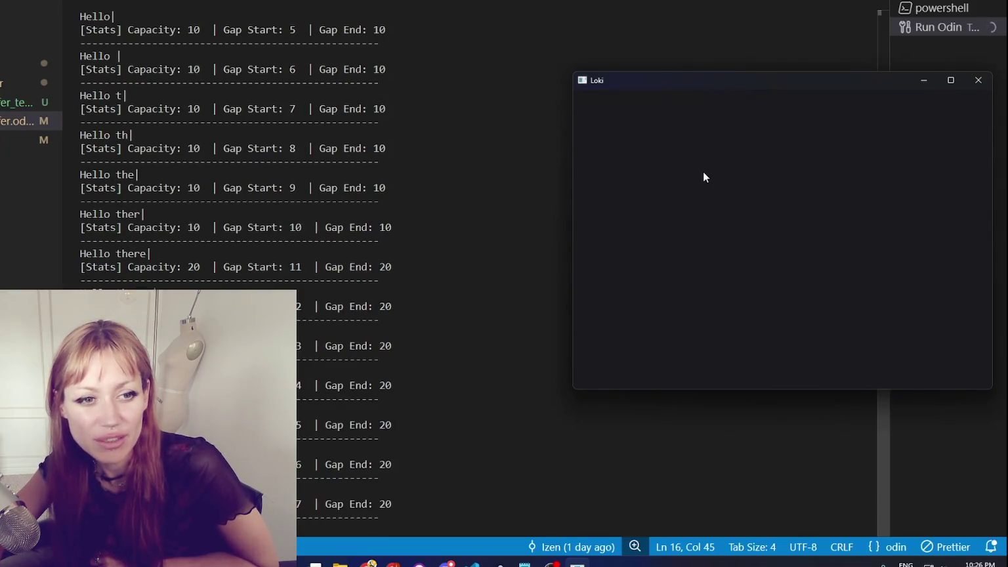
pyautogui.write('z')
pyautogui.press('BackSpace')
pyautogui.press('BackSpace')
pyautogui.press('BackSpace')
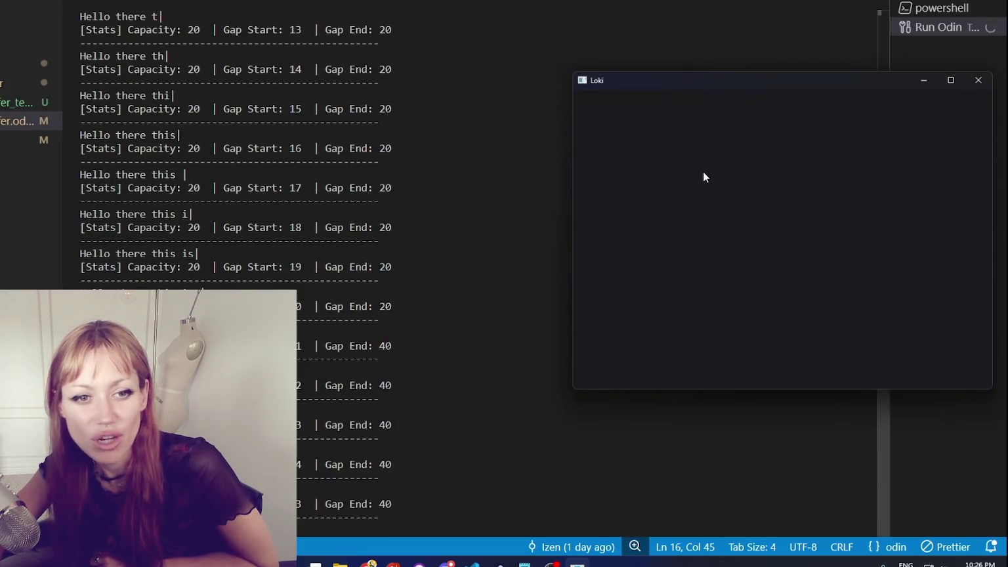
pyautogui.press('BackSpace')
pyautogui.press('BackSpace')
pyautogui.press('BackSpace')
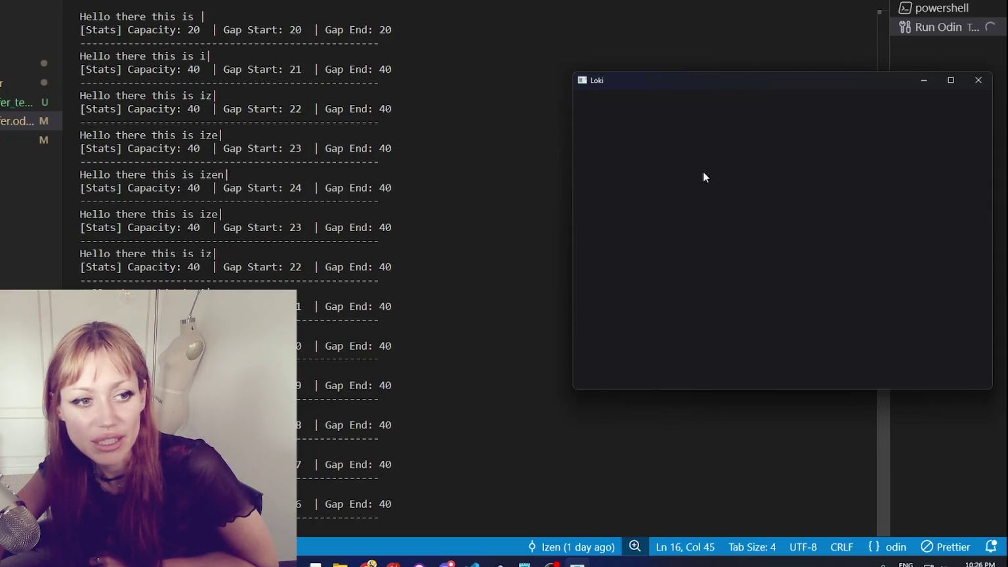
pyautogui.press('BackSpace')
pyautogui.press('BackSpace')
pyautogui.press('BackSpace')
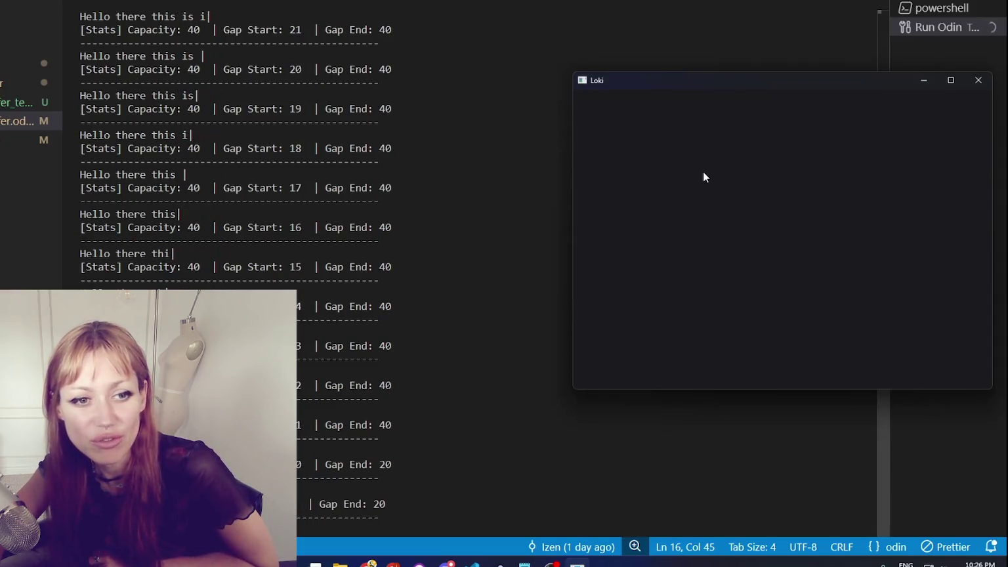
# - Type 're isjfdks fdk' and 'world', delete back to 'Hello', and close the Loki window
pyautogui.write('re isjfdks fdk')
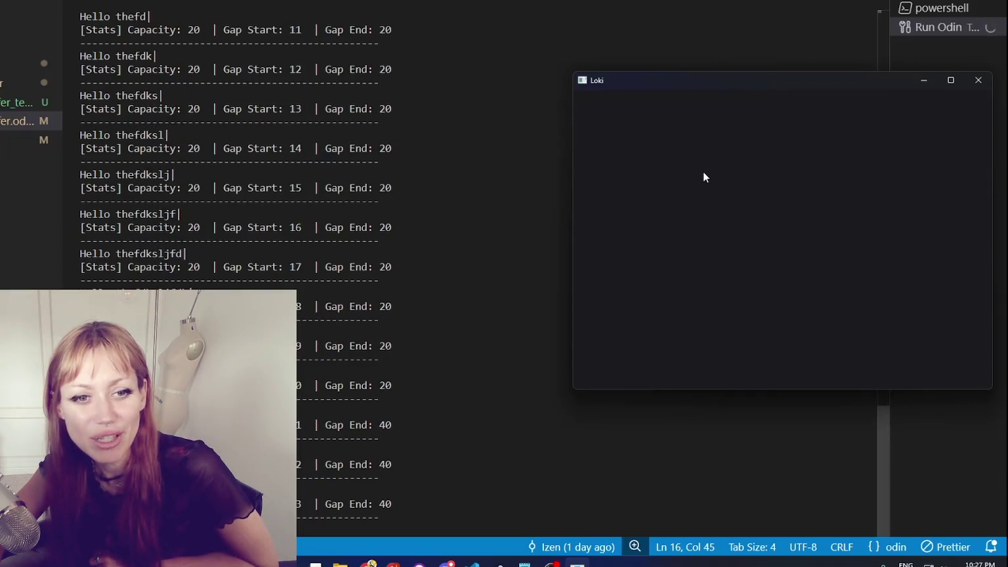
pyautogui.press('BackSpace')
pyautogui.press('BackSpace')
pyautogui.press('BackSpace')
pyautogui.press('BackSpace')
pyautogui.press('BackSpace')
pyautogui.press('BackSpace')
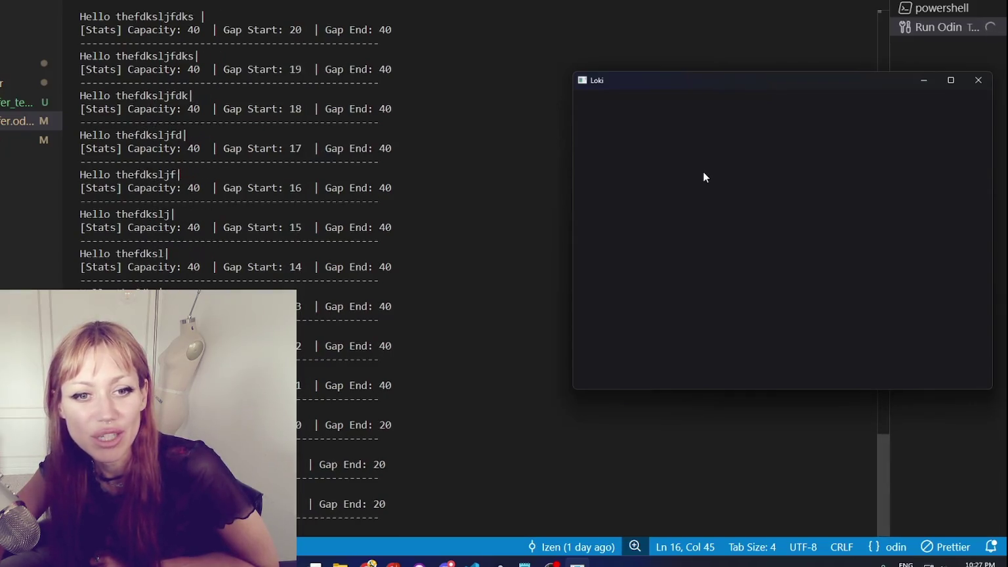
pyautogui.press('BackSpace')
pyautogui.press('BackSpace')
pyautogui.press('BackSpace')
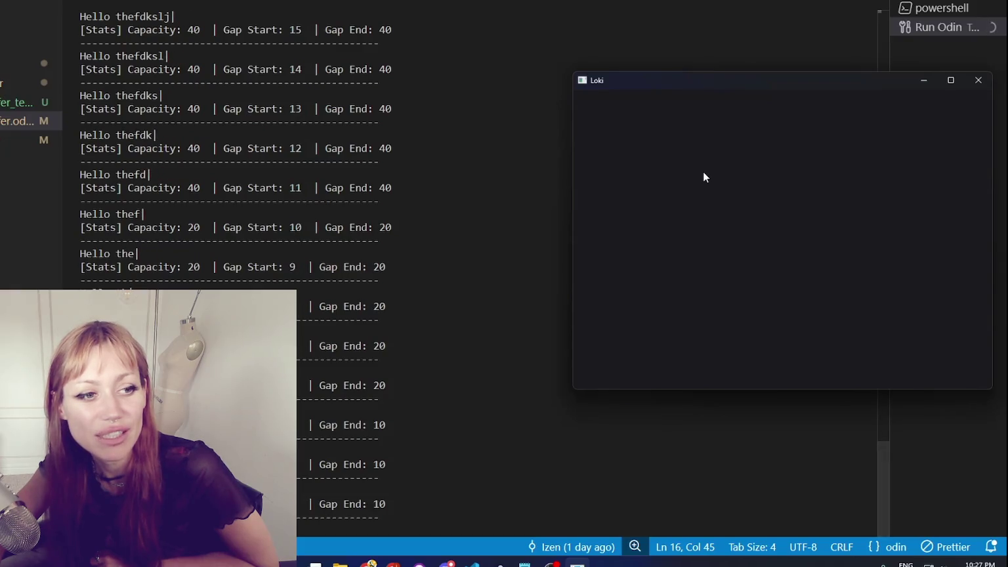
pyautogui.write('world')
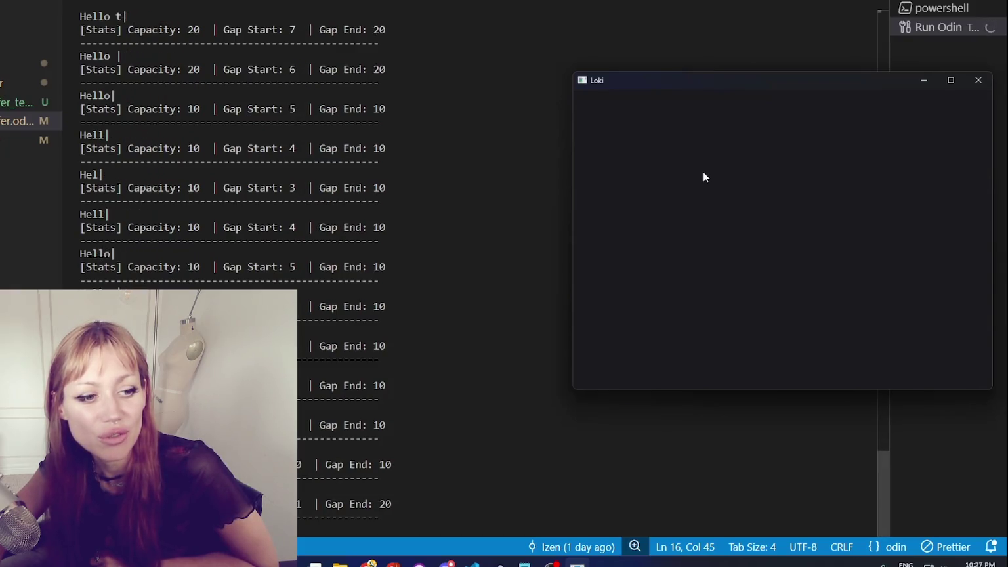
pyautogui.press('BackSpace')
pyautogui.press('BackSpace')
pyautogui.press('BackSpace')
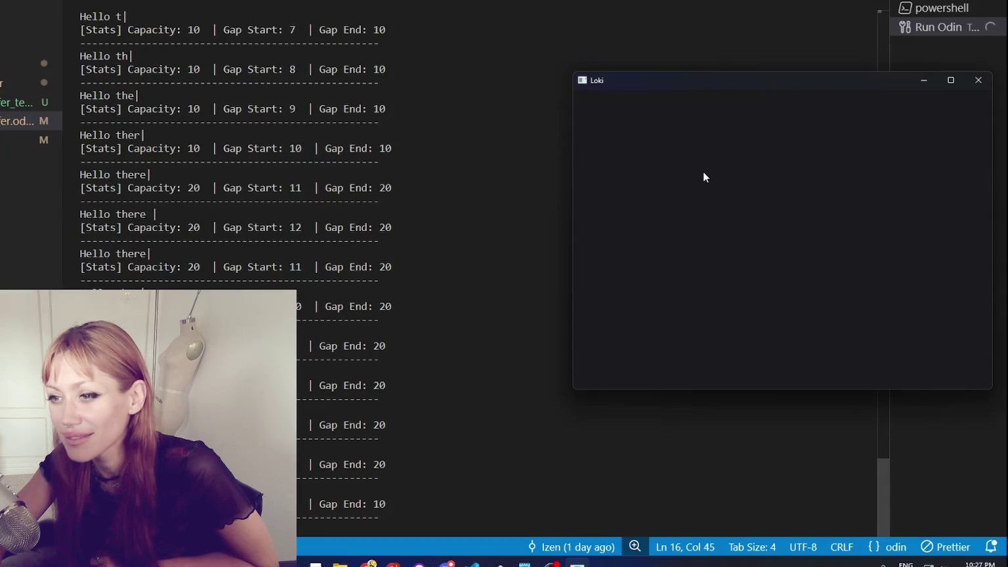
pyautogui.click(979, 80)
# - Hide the VS Code terminal, then pause the torch-lit night village game clip in the PDF
pyautogui.hotkey('ctrl', 'j')
pyautogui.press('Down')
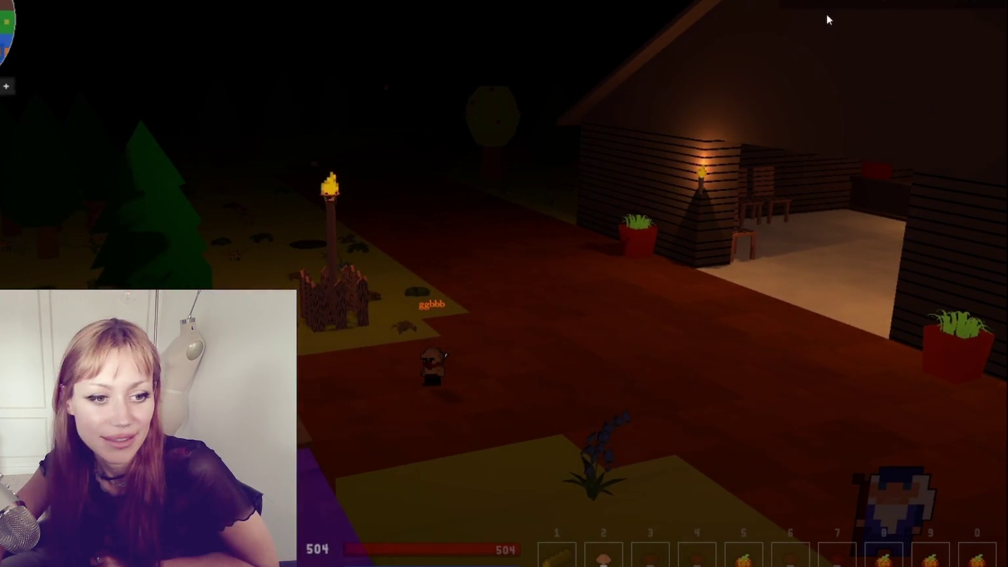
pyautogui.click(758, 191)
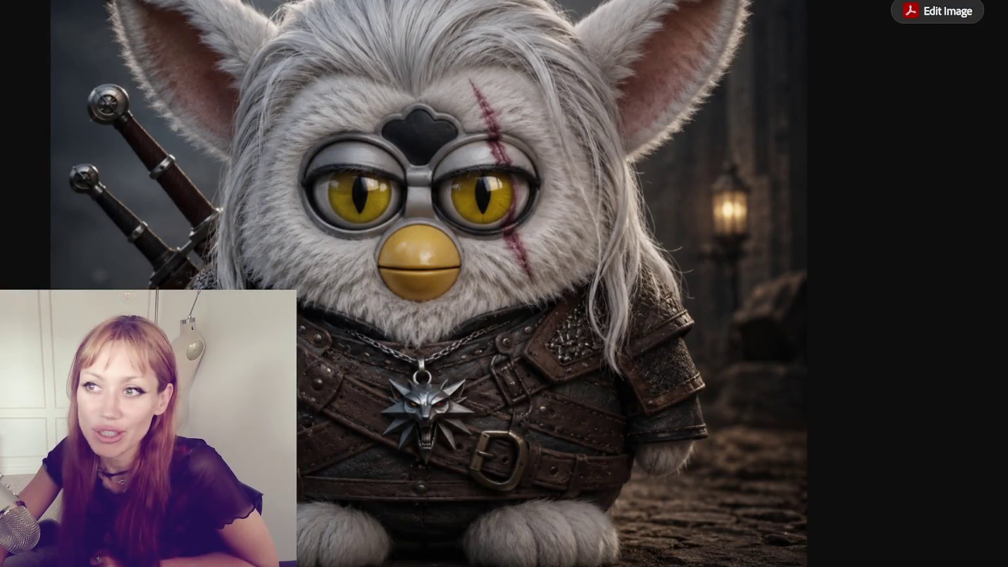
# - Scroll back and forth through the in-progress coop build photos
pyautogui.scroll(-10, 263, 173)
pyautogui.scroll(-3, 263, 172)
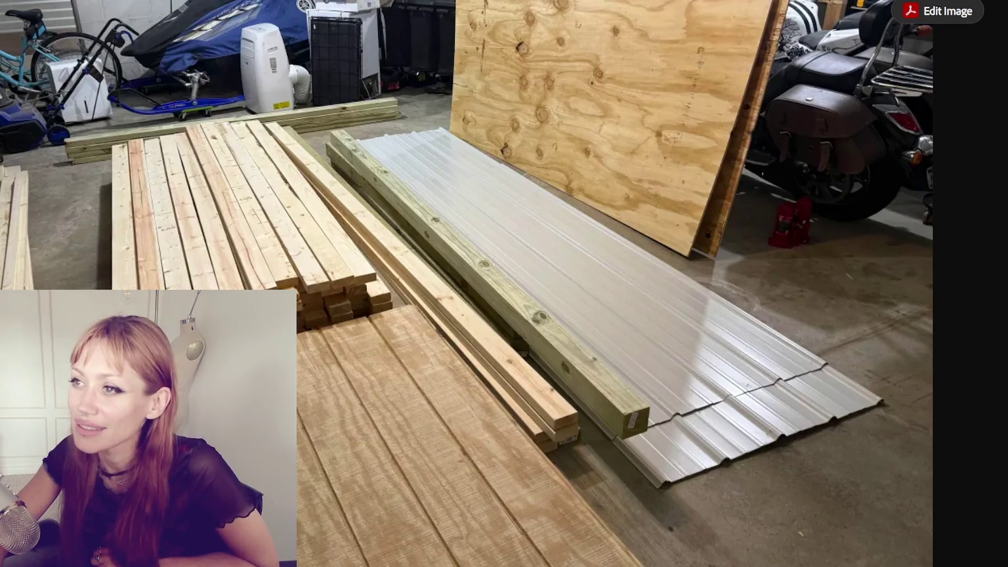
pyautogui.scroll(-10, 405, 98)
pyautogui.scroll(1, 405, 99)
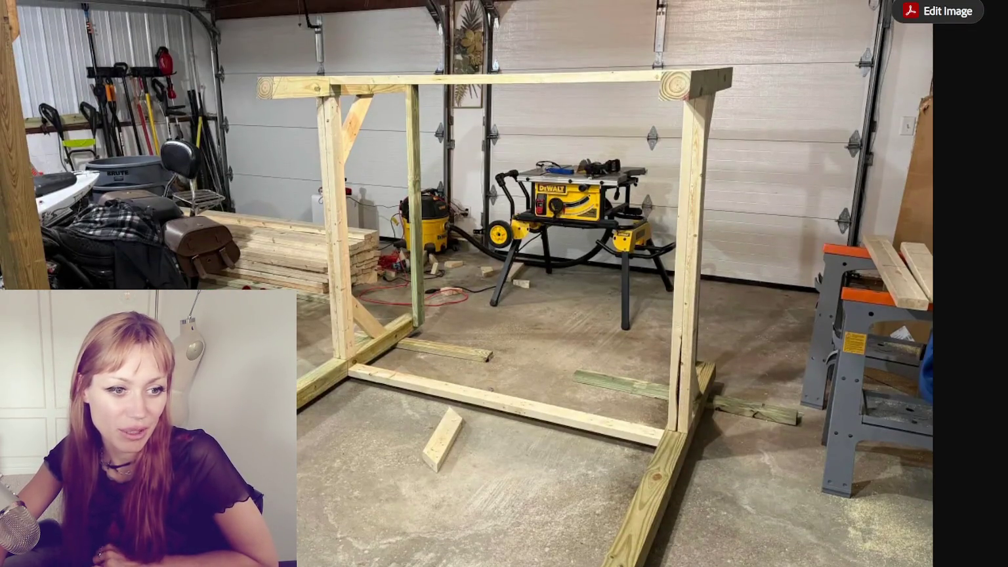
pyautogui.scroll(-10, 405, 98)
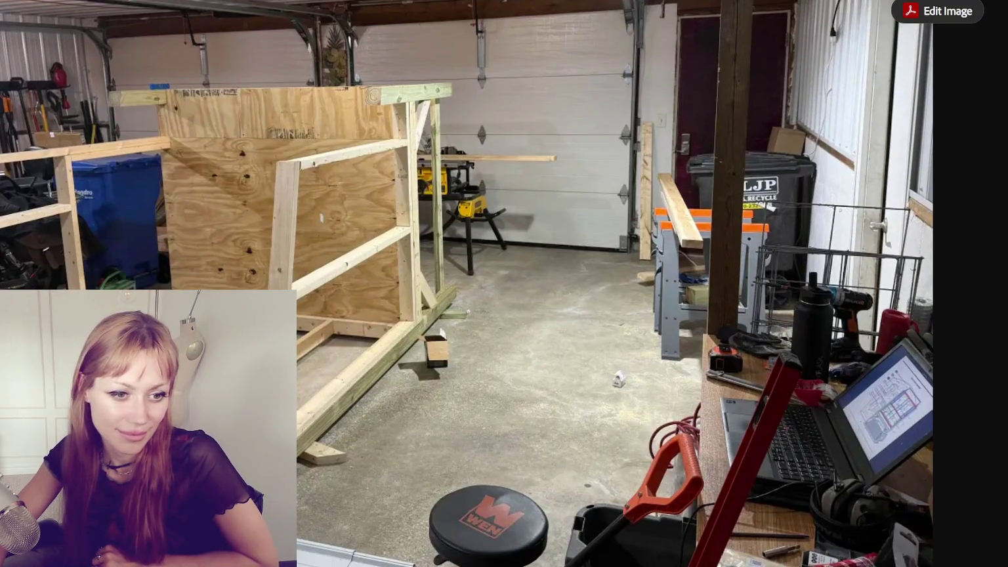
pyautogui.scroll(-10, 398, 114)
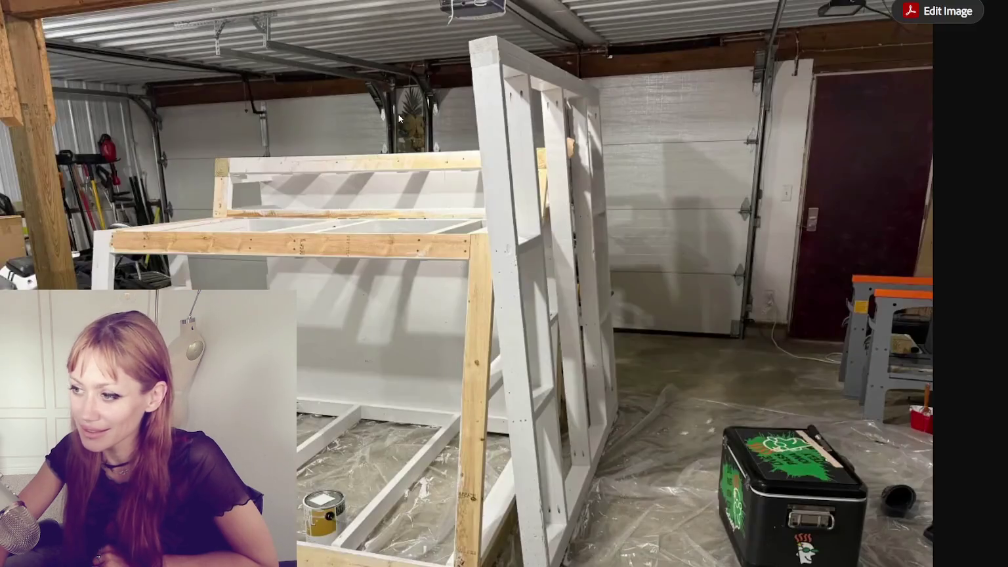
pyautogui.scroll(2, 404, 109)
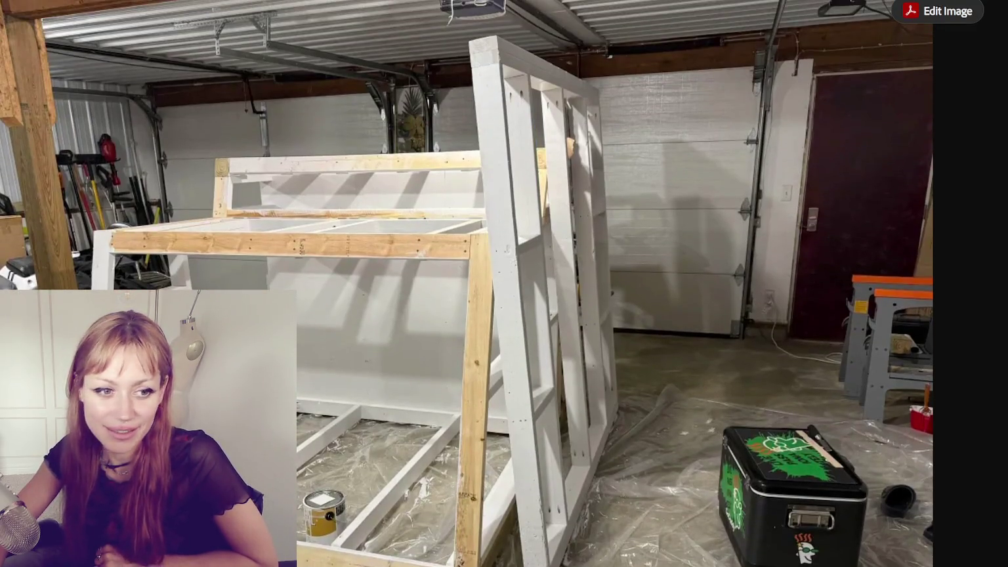
pyautogui.scroll(-10, 554, 107)
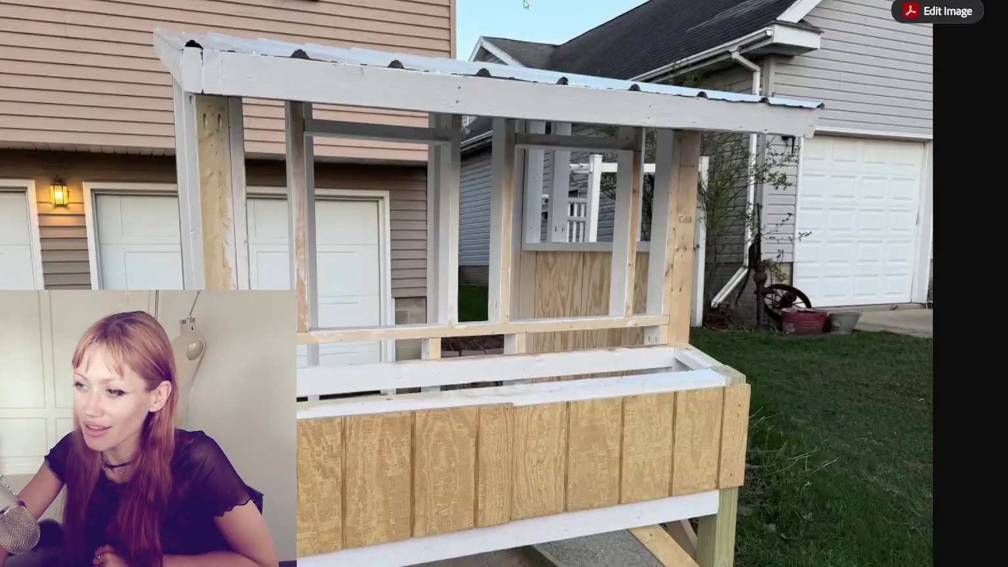
pyautogui.scroll(1, 561, 106)
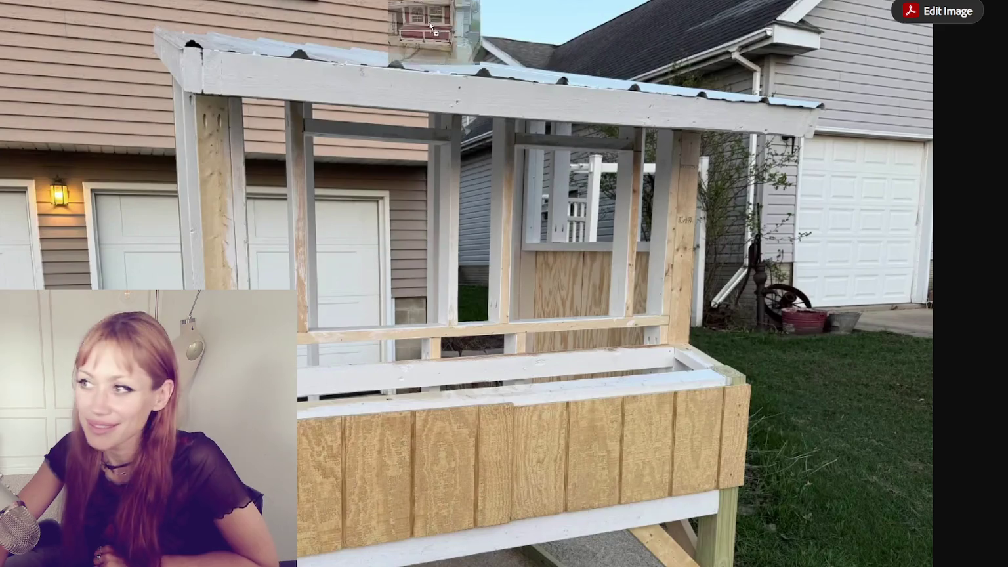
pyautogui.scroll(-8, 611, 124)
pyautogui.scroll(2, 611, 126)
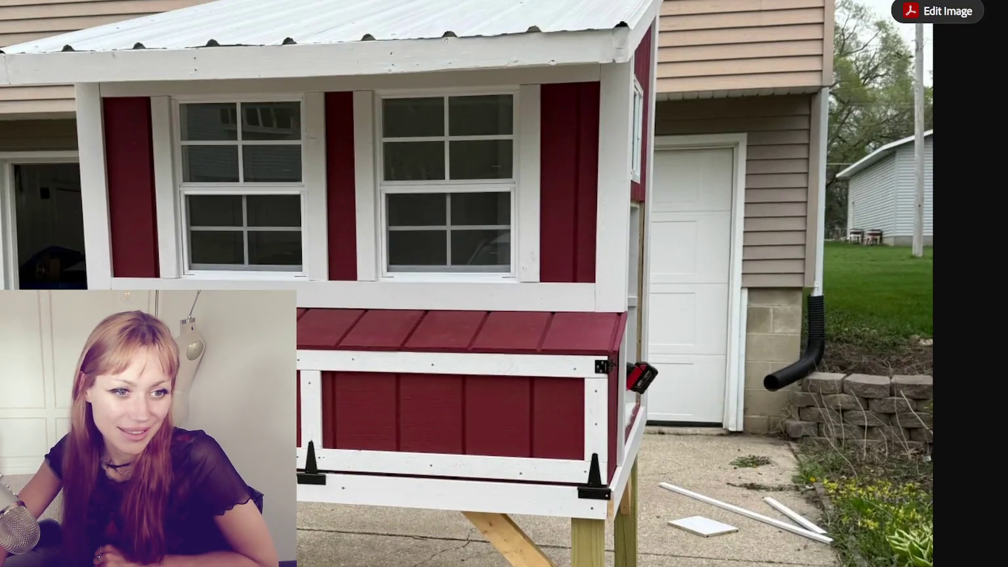
pyautogui.scroll(-10, 547, 190)
pyautogui.scroll(2, 578, 171)
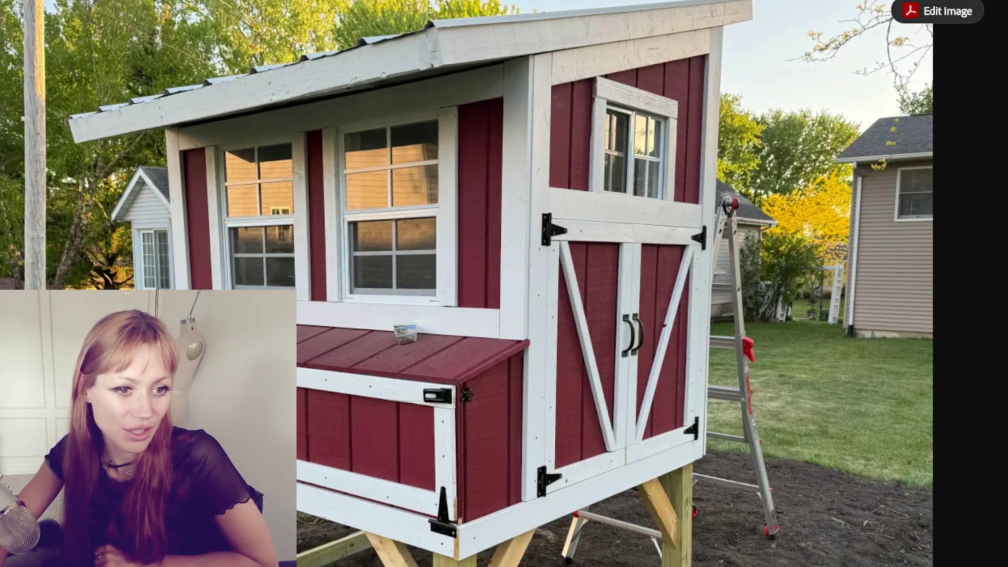
# - Advance past the garage wall and stained wooden frame photos to the finished chicken run
pyautogui.press('Right')
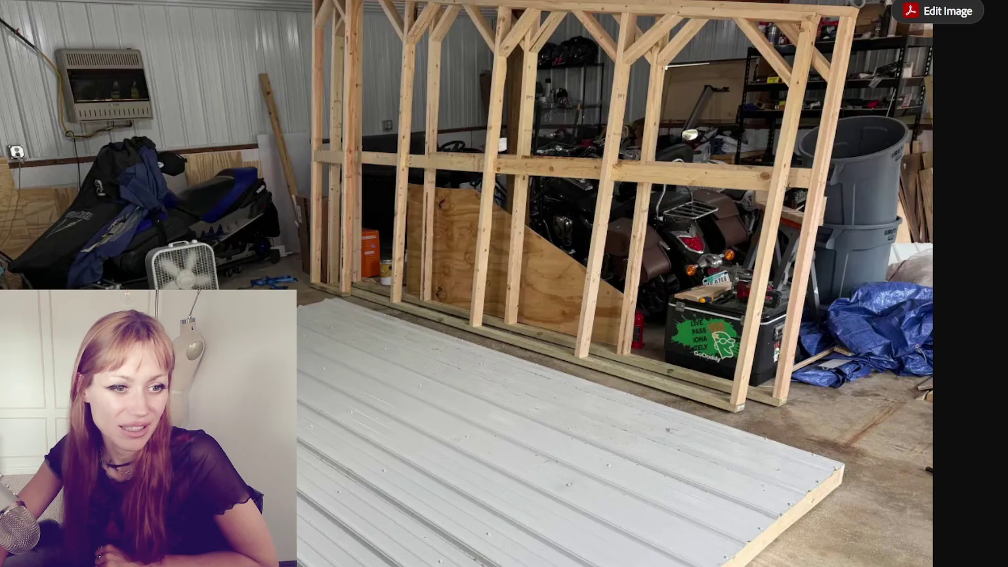
pyautogui.press('Right')
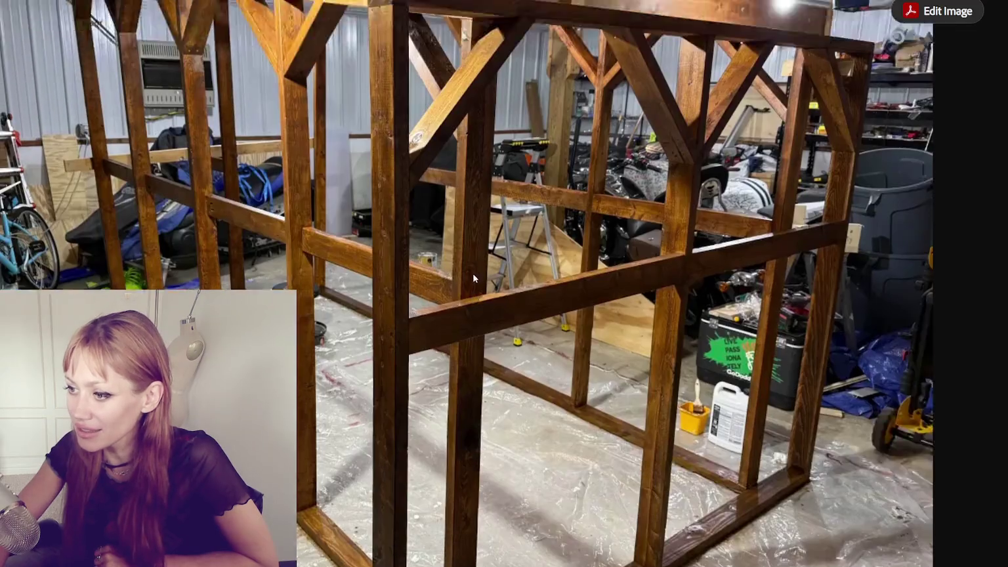
pyautogui.press('Right')
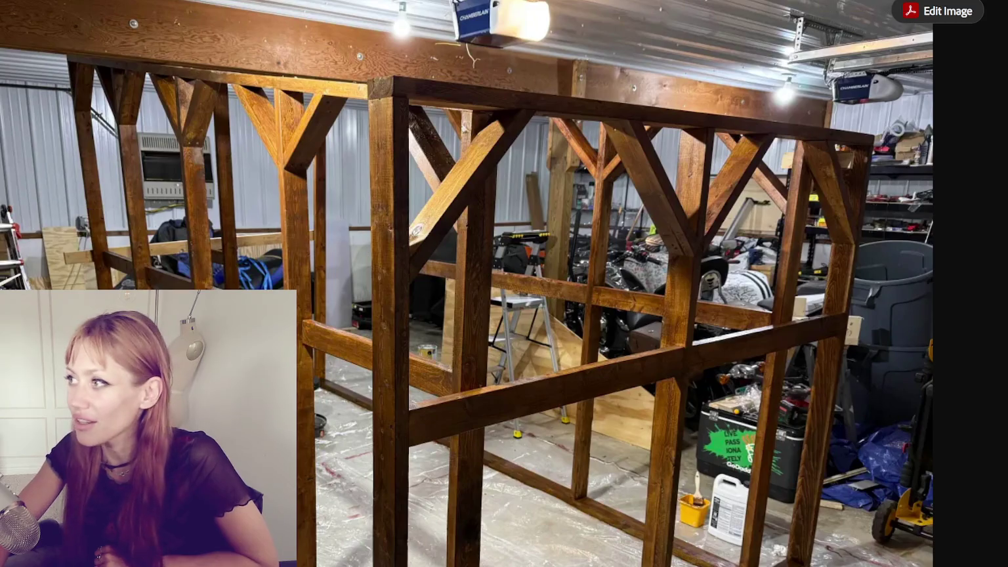
pyautogui.press('Right')
pyautogui.scroll(3, 731, 191)
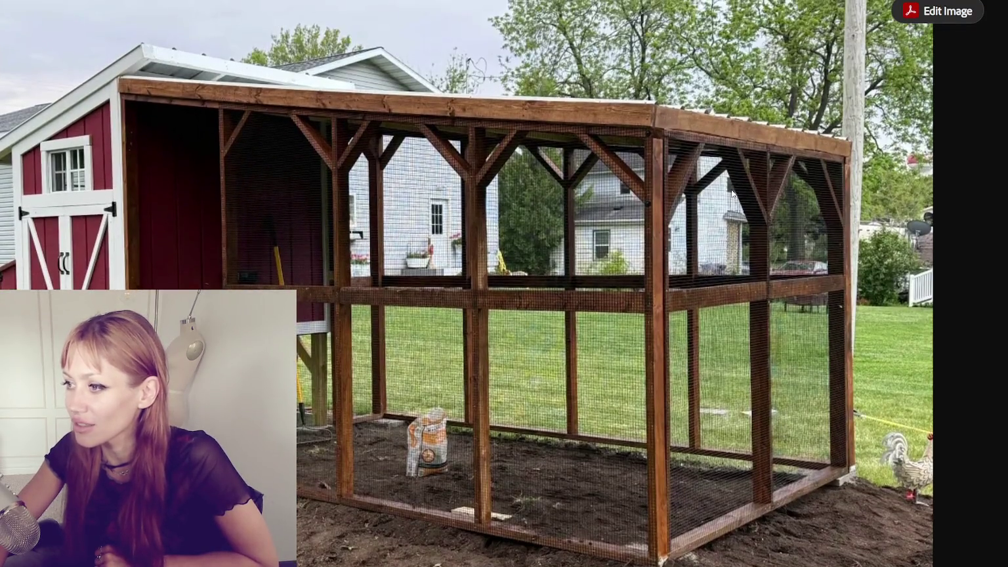